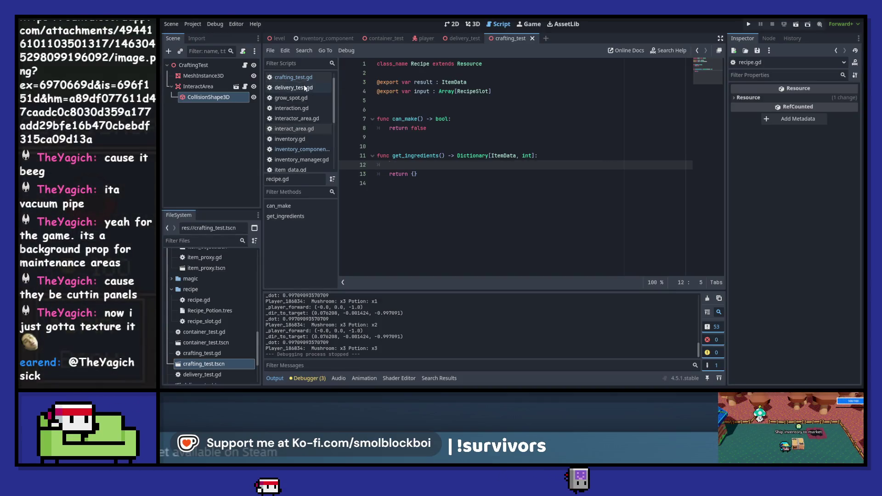
# Open inventory_component.gd and scroll down to its can_make_recipe function.
pyautogui.click(301, 149)
pyautogui.scroll(-4, 510, 177)
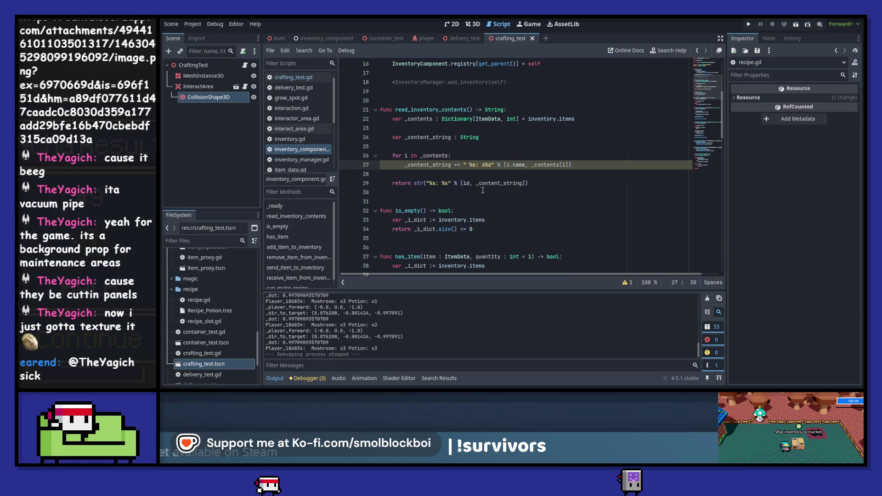
pyautogui.scroll(-15, 510, 177)
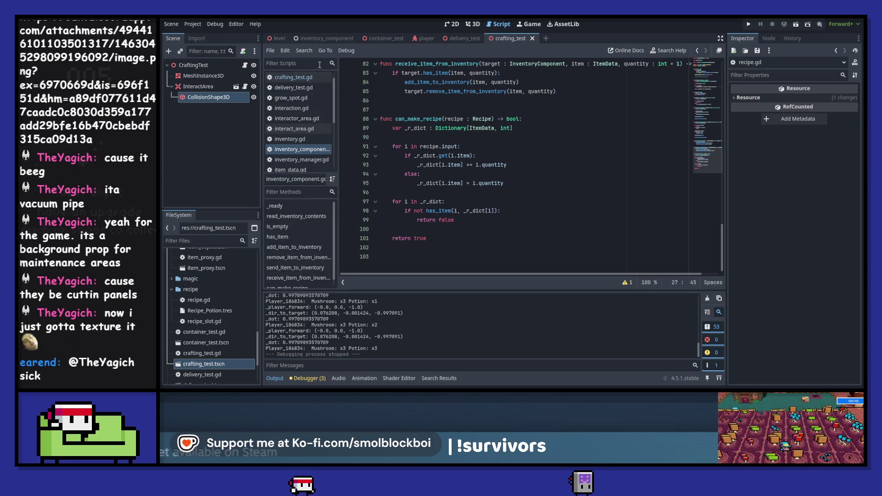
# Switch to recipe.gd, add a blank line inside get_ingredients, and save.
pyautogui.click(245, 64)
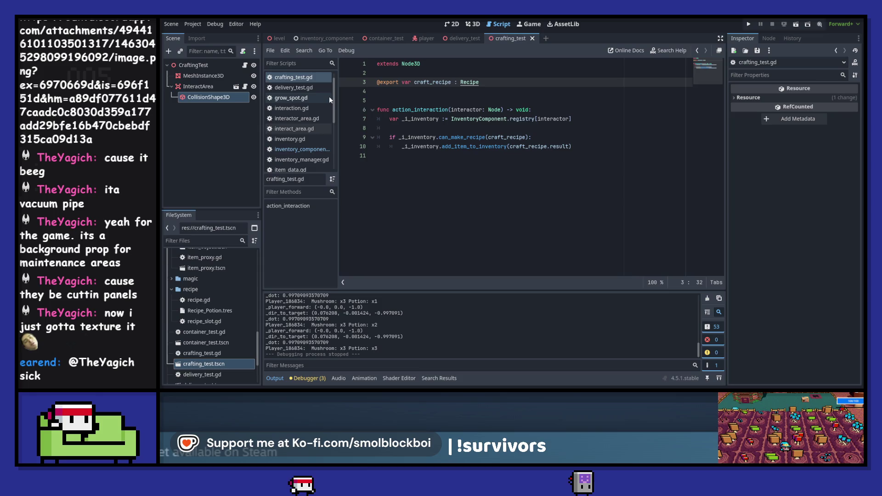
pyautogui.keyDown('ctrl'); pyautogui.click(466, 82); pyautogui.keyUp('ctrl')
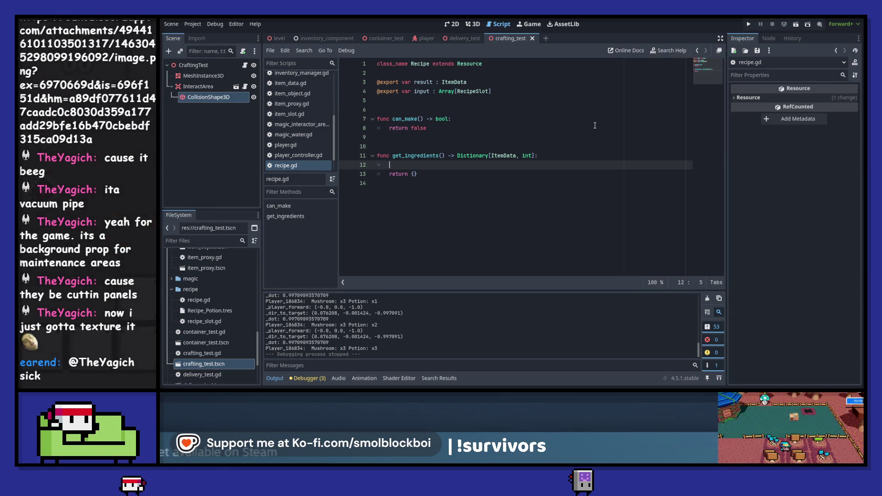
pyautogui.press('Return')
pyautogui.hotkey('ctrl', 's')
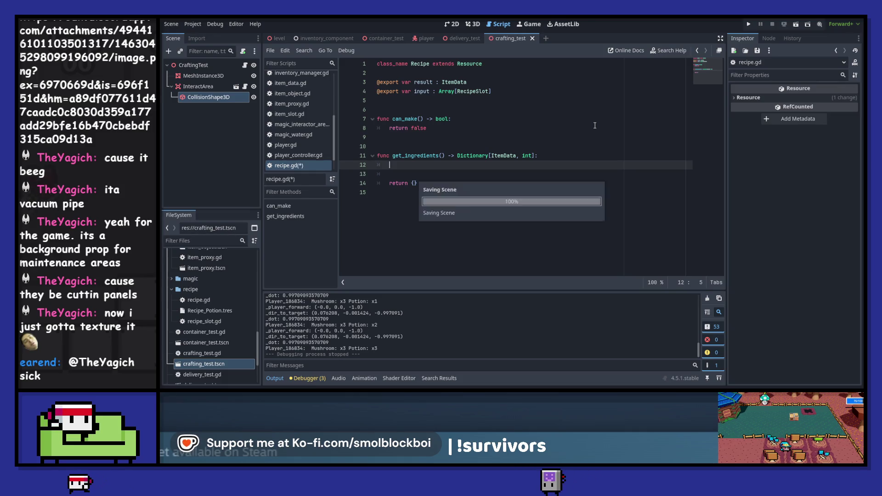
# Inspect the Recipe_Potion.tres Result and Input properties, then return to line 12 of get_ingredients.
pyautogui.click(223, 309)
pyautogui.click(469, 168)
pyautogui.write('var result')
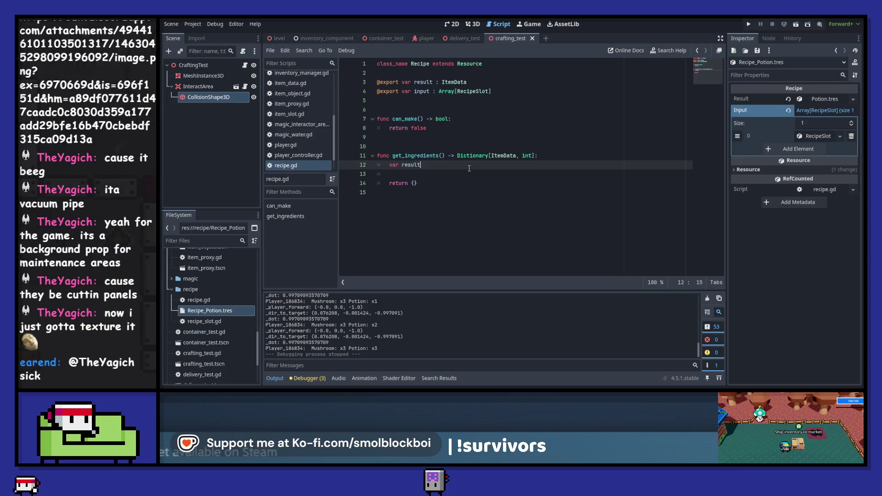
pyautogui.hotkey('ctrl', 'z')
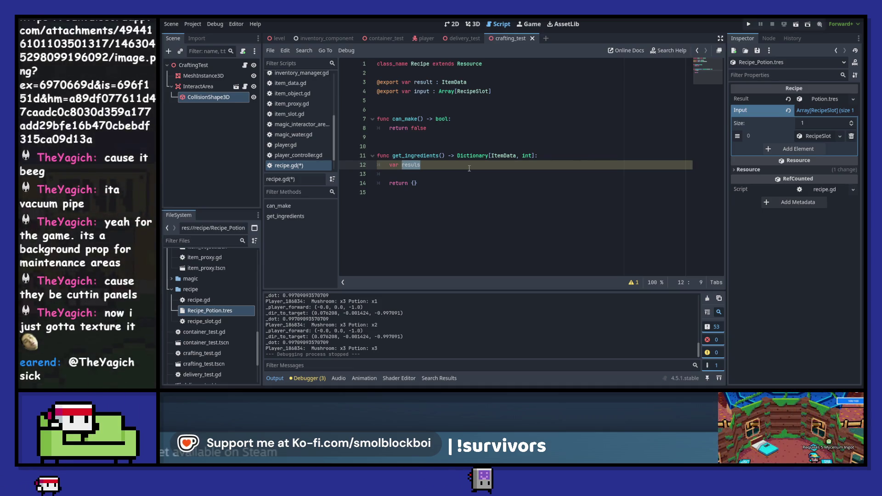
# Declare var _i_dict : Dictionary[ItemData, int] on line 12, reusing the function's return type.
pyautogui.write('_r_dict')
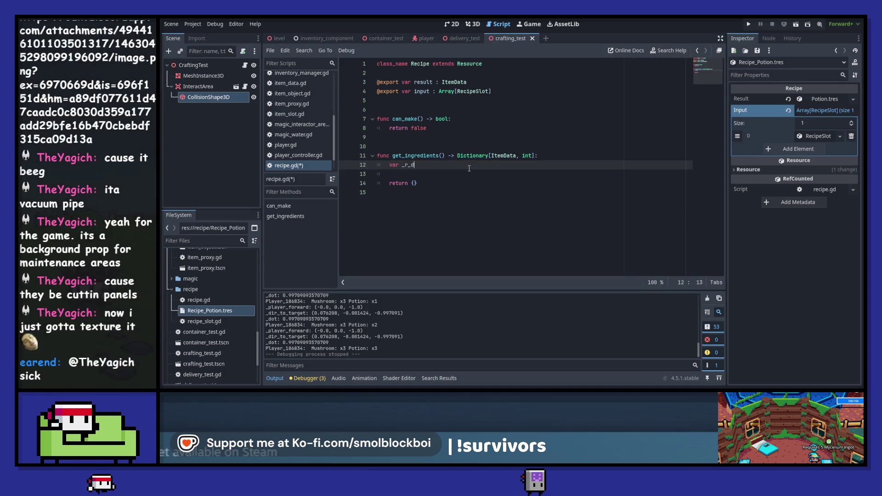
pyautogui.press('Left')
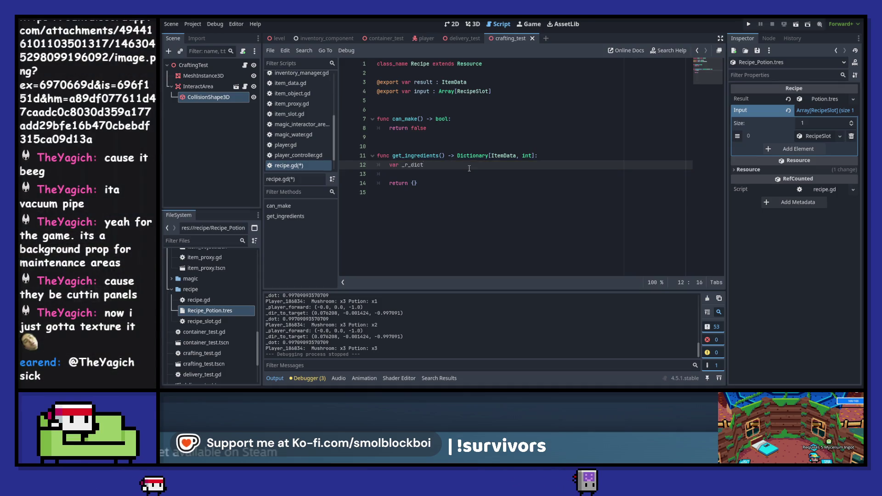
pyautogui.press('Left')
pyautogui.press('Left')
pyautogui.press('Left')
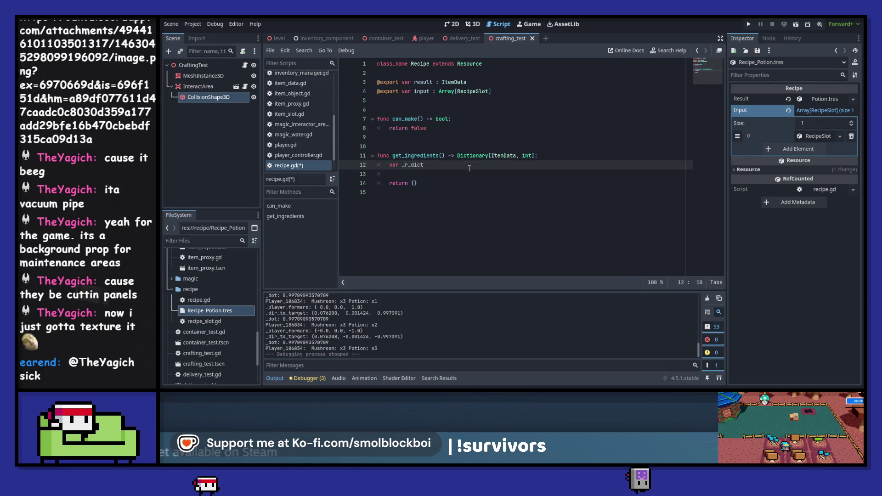
pyautogui.press('BackSpace')
pyautogui.write('i')
pyautogui.press('End')
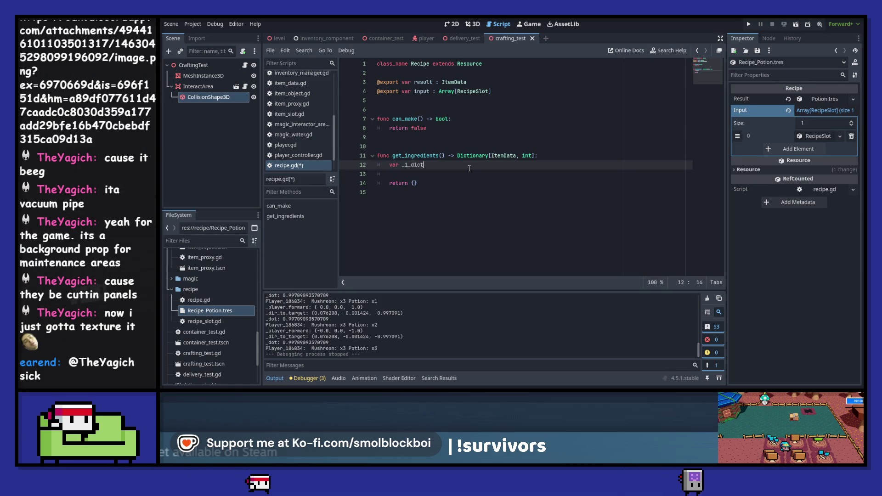
pyautogui.write(':')
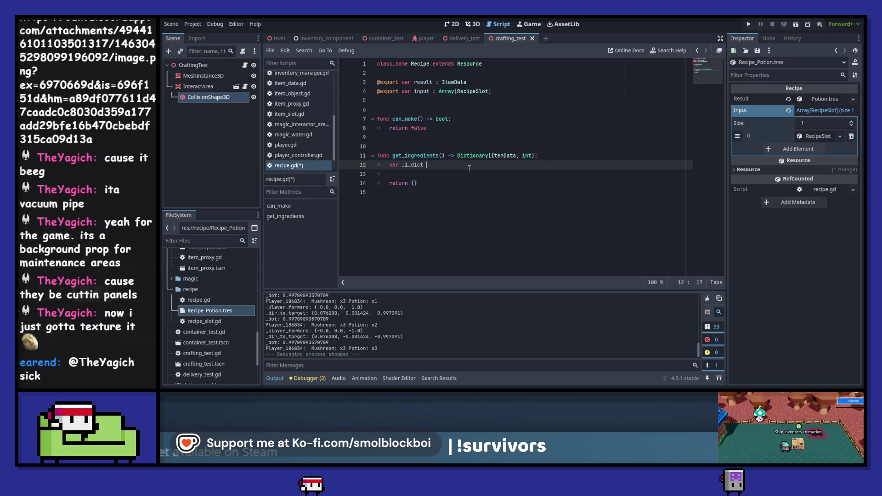
pyautogui.press('Up')
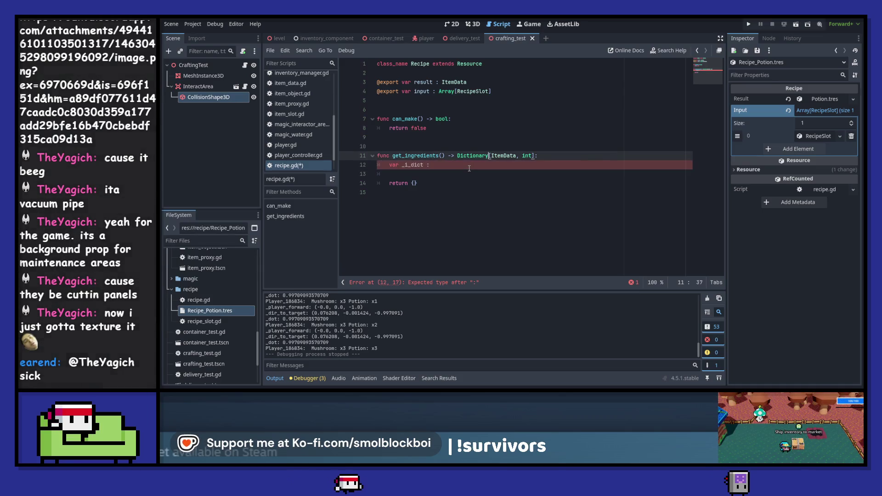
pyautogui.hotkey('ctrl', 'Right')
pyautogui.hotkey('ctrl', 'Right')
pyautogui.hotkey('ctrl', 'Right')
pyautogui.hotkey('ctrl', 'shift', 'Right')
pyautogui.hotkey('ctrl', 'shift', 'Right')
pyautogui.hotkey('ctrl', 'shift', 'Right')
pyautogui.hotkey('ctrl', 'c')
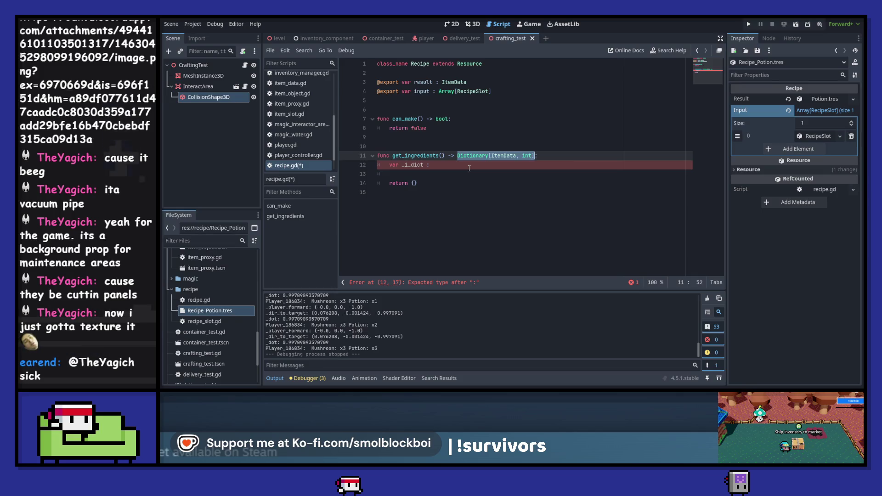
pyautogui.press('Down')
pyautogui.hotkey('ctrl', 'v')
pyautogui.write(']')
# Add a for i in input: loop doing _i_dict[i.item] += i.quantity, and save recipe.gd.
pyautogui.press('Return')
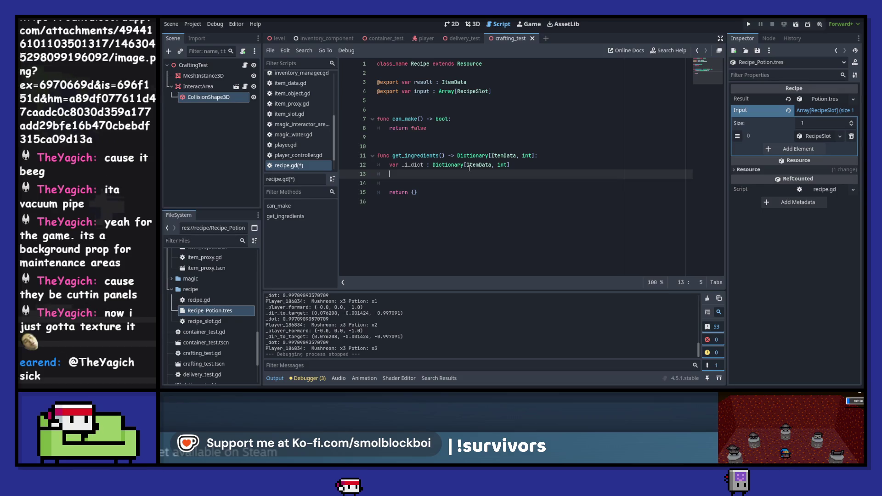
pyautogui.press('Return')
pyautogui.write('for i')
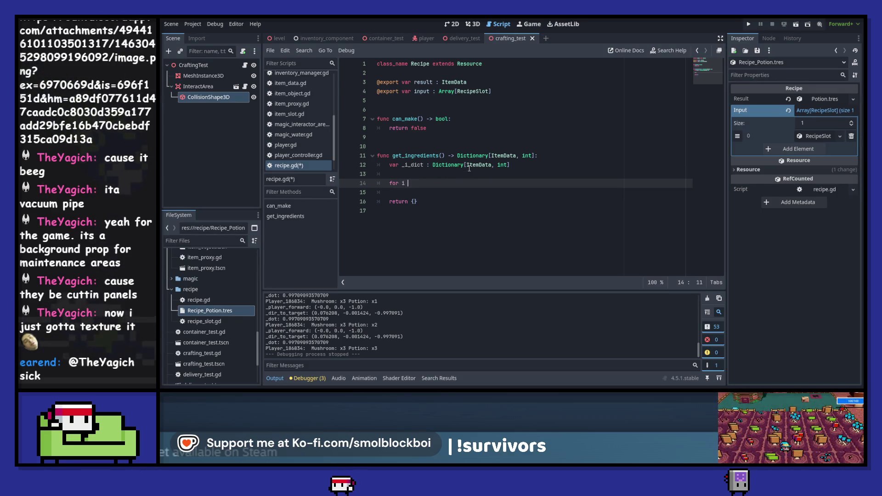
pyautogui.write(' in ')
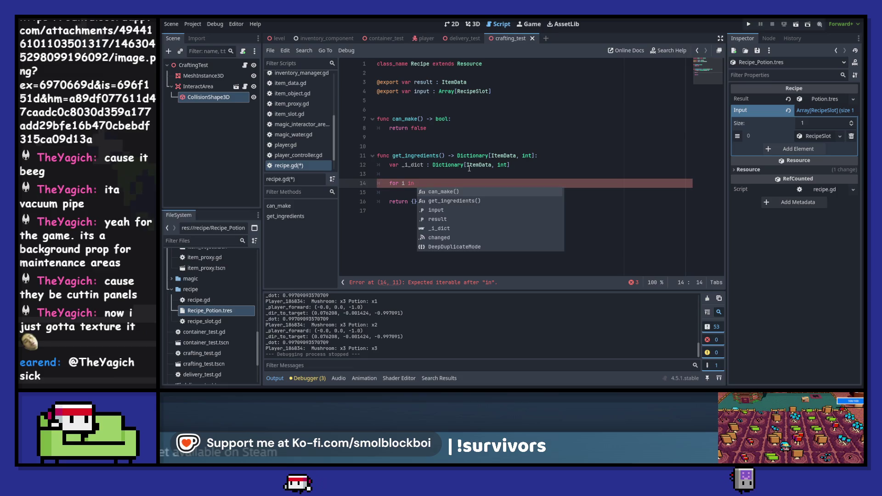
pyautogui.write('input')
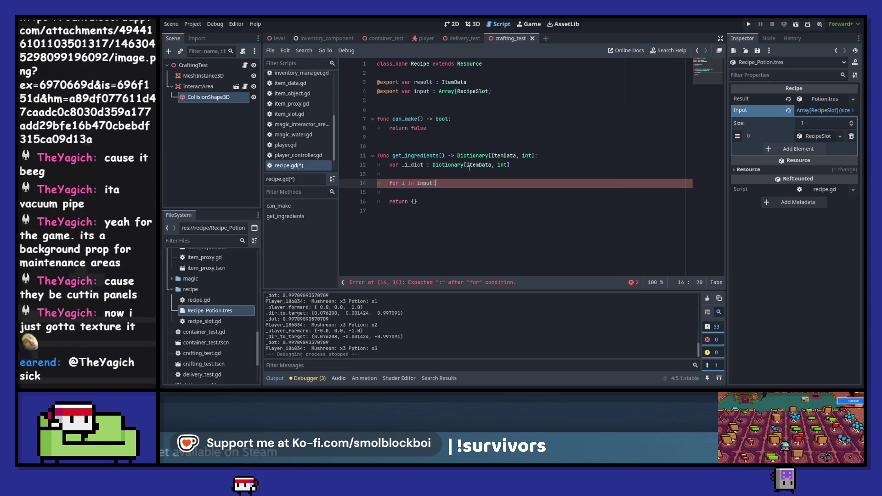
pyautogui.write(':')
pyautogui.press('Return')
pyautogui.write('_i_dict')
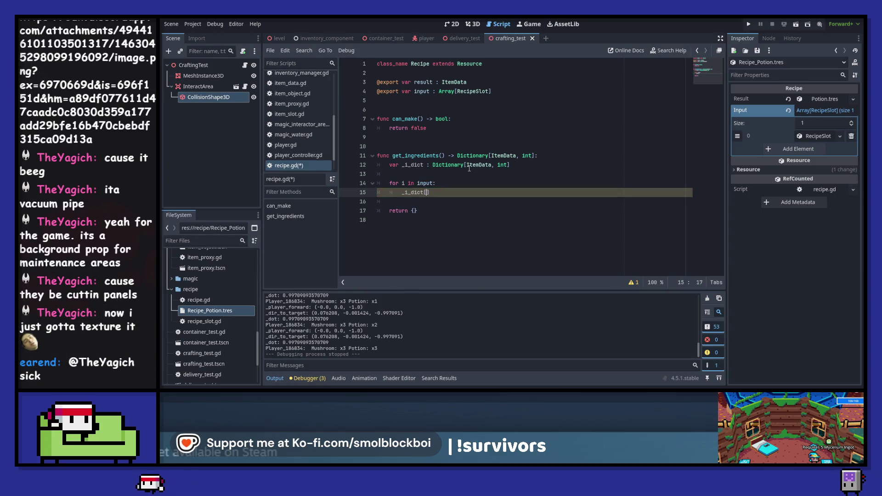
pyautogui.write('[i.')
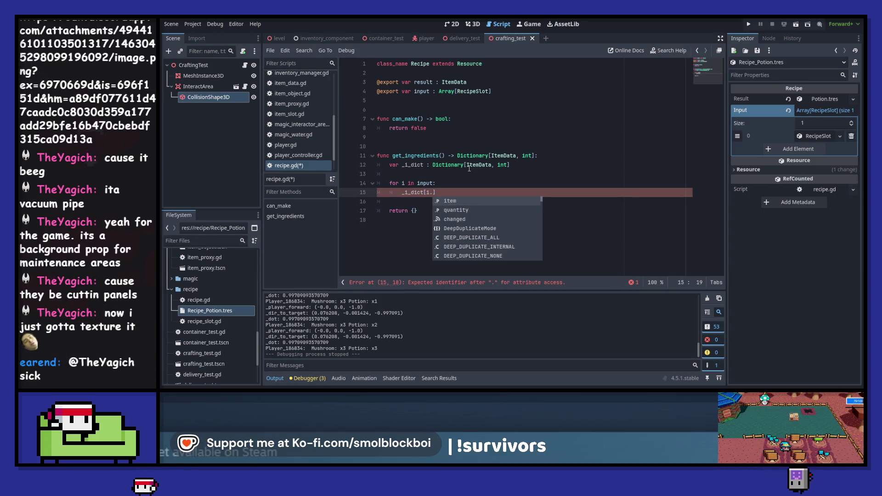
pyautogui.press('Return')
pyautogui.write(']')
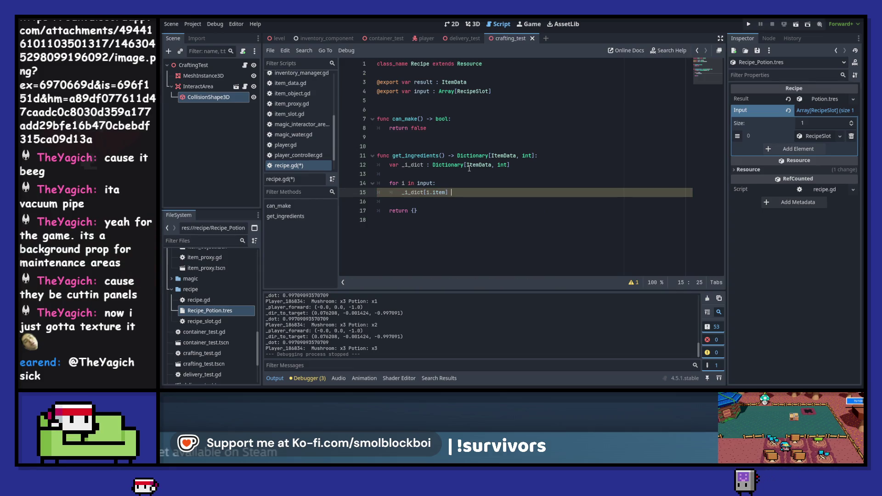
pyautogui.write(' += i.')
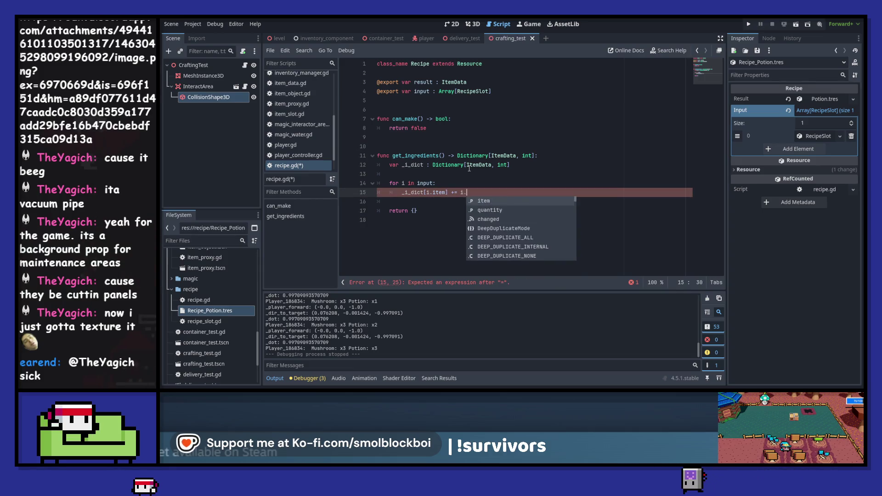
pyautogui.press('Down')
pyautogui.press('Return')
pyautogui.hotkey('ctrl', 's')
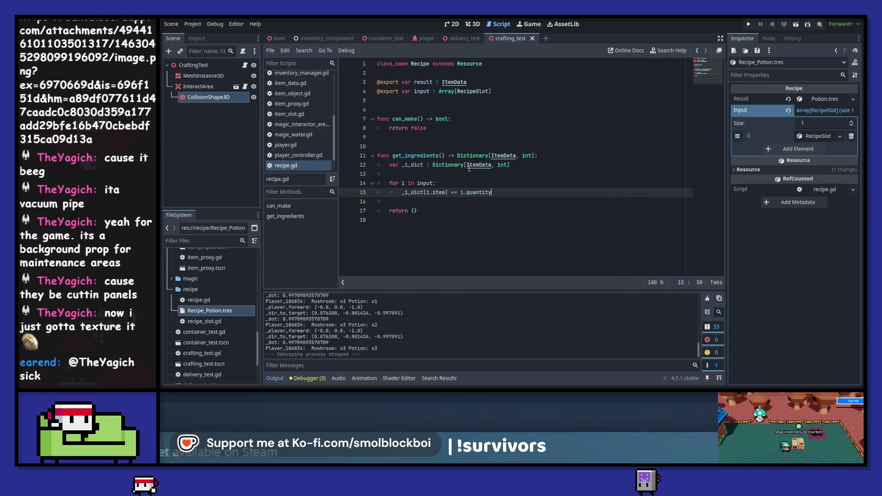
pyautogui.press('Up')
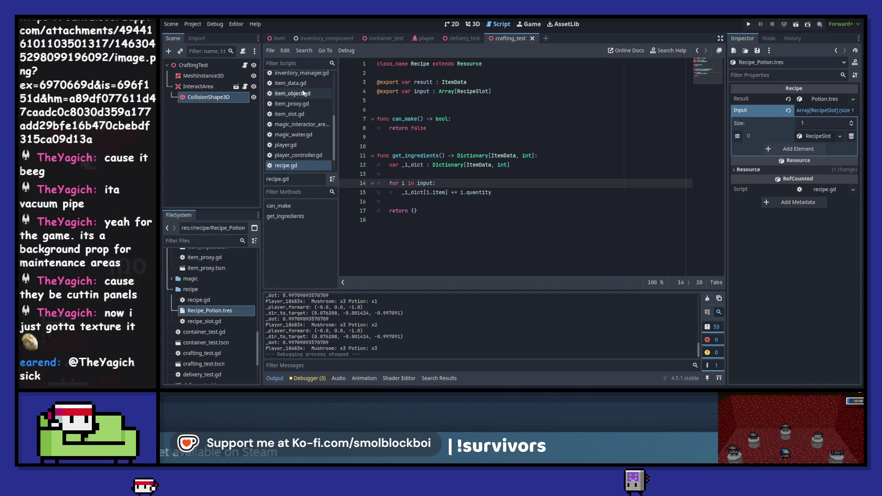
# In recipe.gd's loop, add an if _i_dict.get(i.item): check above the accumulate line.
pyautogui.scroll(2, 304, 76)
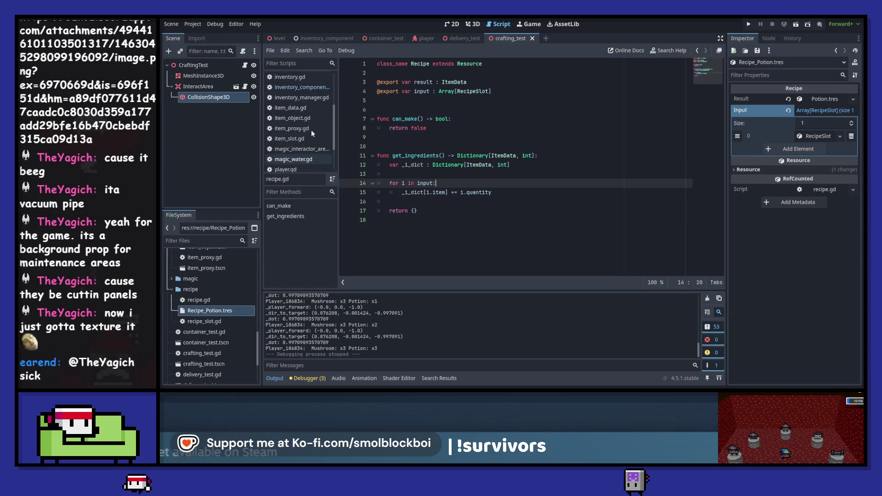
pyautogui.click(307, 87)
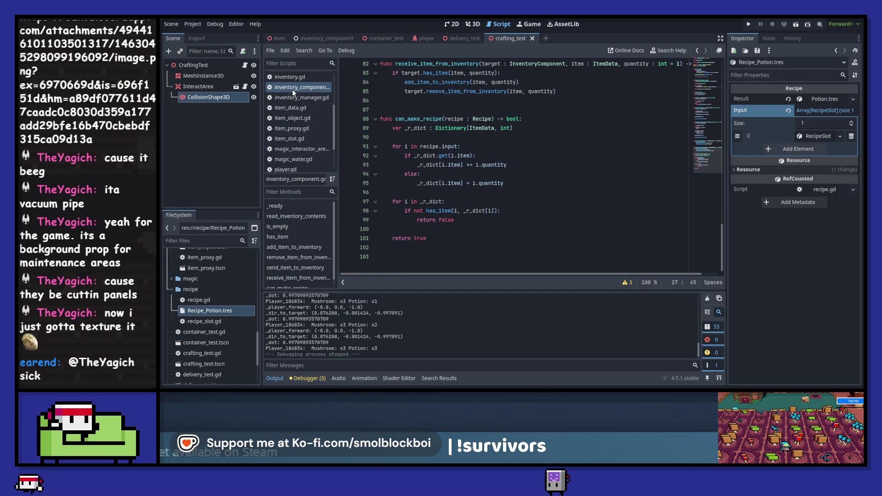
pyautogui.scroll(-2, 299, 119)
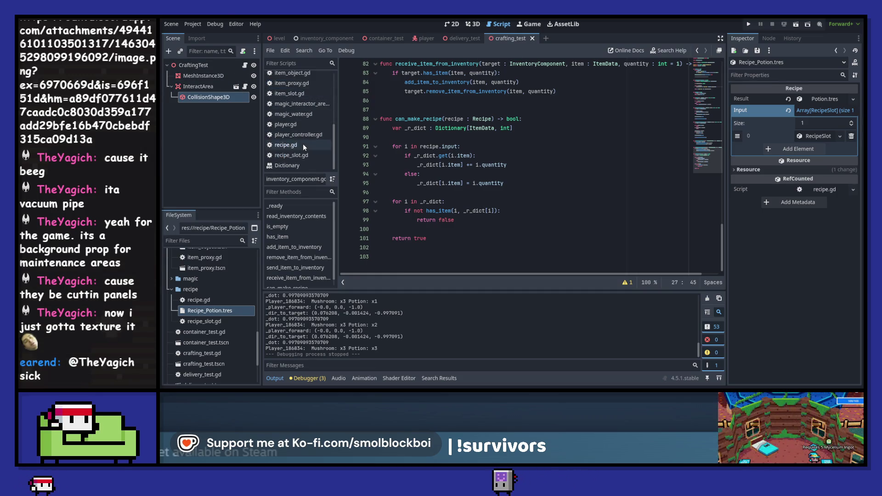
pyautogui.click(294, 145)
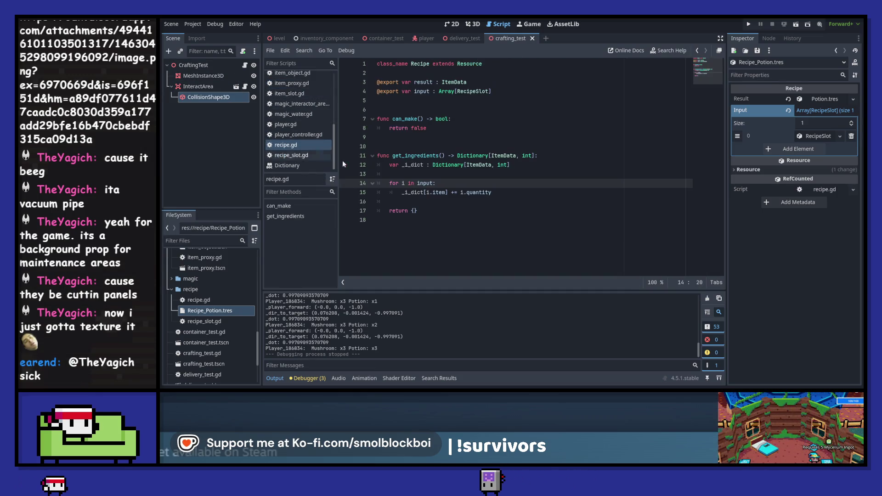
pyautogui.click(501, 183)
pyautogui.press('Return')
pyautogui.write('if')
pyautogui.press('Down')
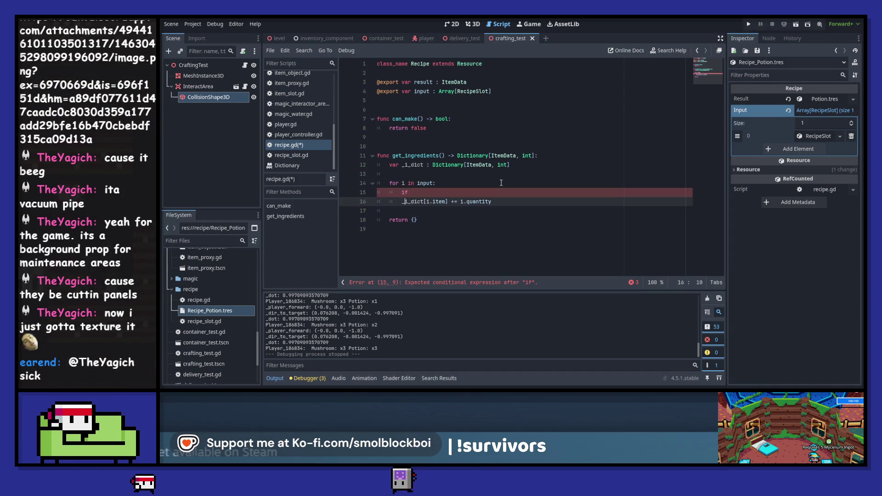
pyautogui.press('Up')
pyautogui.write('_i_dict.get(')
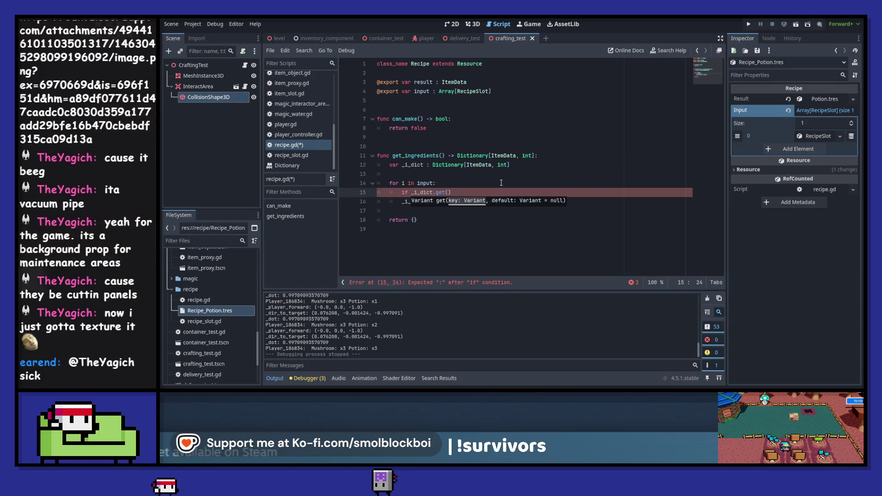
pyautogui.press('Escape')
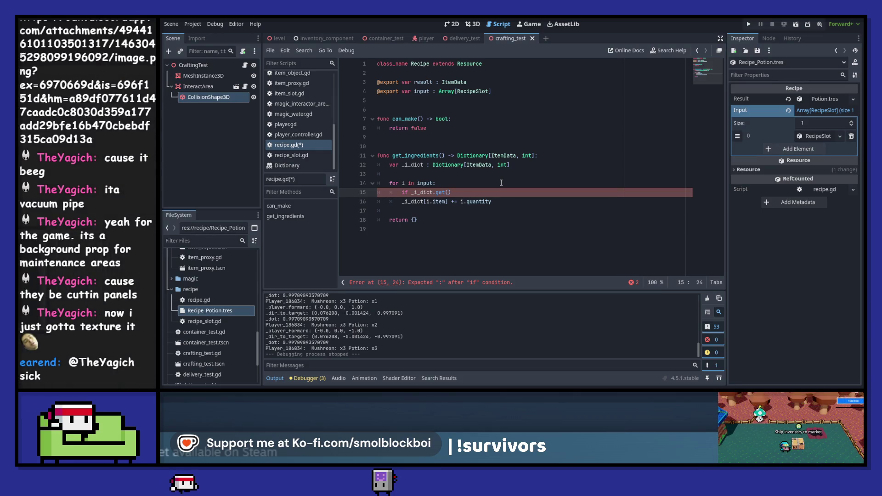
pyautogui.write('i.ite')
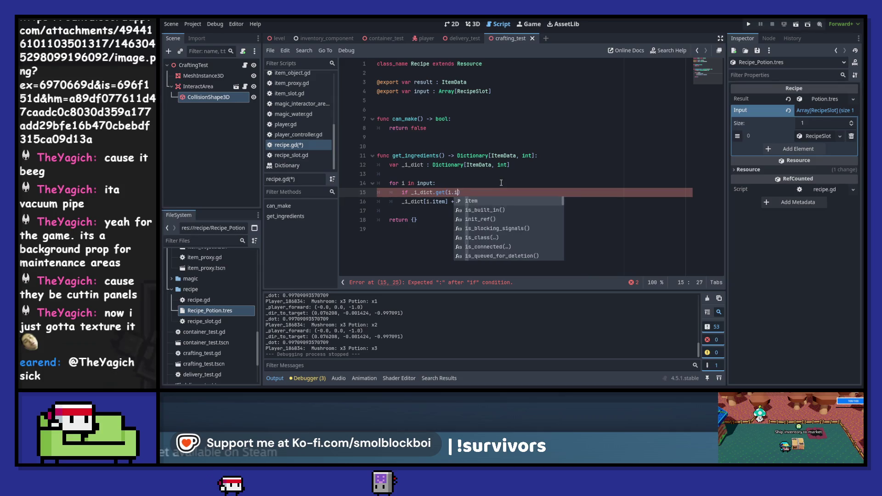
pyautogui.write('m):')
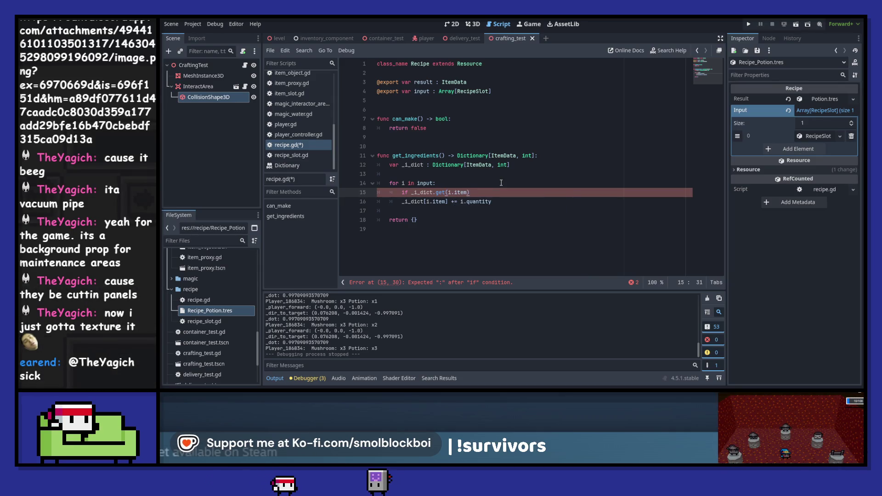
# Indent += under the if and add an else: branch assigning _i_dict[i.item] = i.quantity; save.
pyautogui.press('Down')
pyautogui.press('Home')
pyautogui.press('Tab')
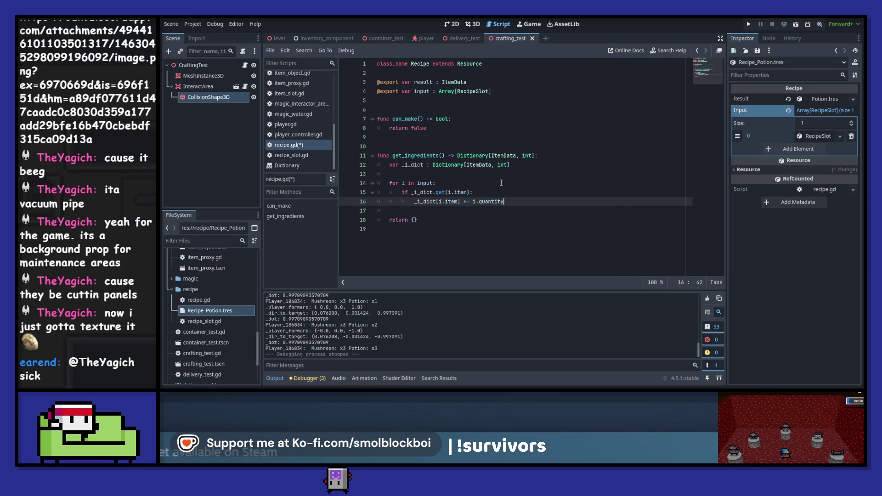
pyautogui.press('End')
pyautogui.press('Return')
pyautogui.press('BackSpace')
pyautogui.write('else:')
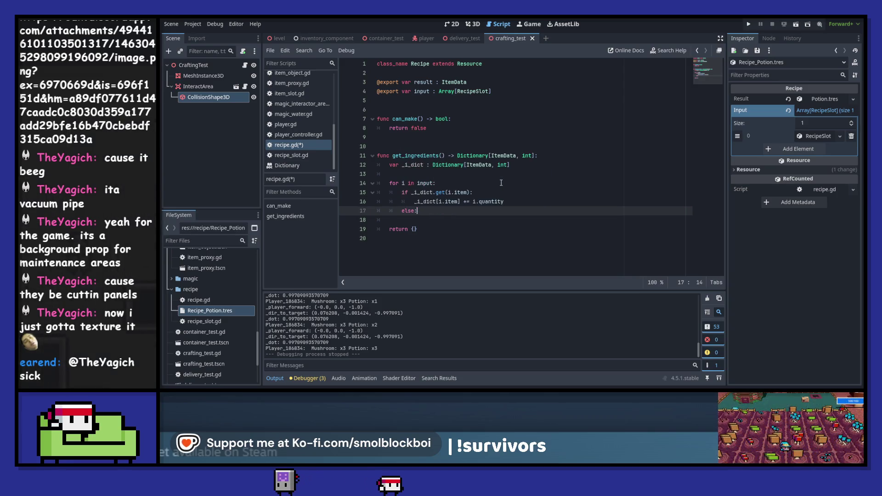
pyautogui.press('Up')
pyautogui.hotkey('ctrl', 'shift', 'd')
pyautogui.hotkey('alt', 'Down')
pyautogui.press('Right')
pyautogui.press('Right')
pyautogui.press('Right')
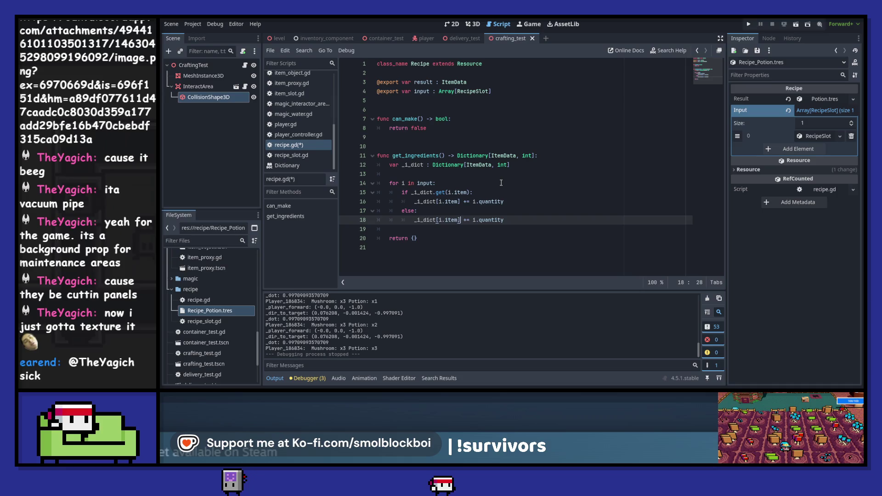
pyautogui.press('BackSpace')
pyautogui.press('Escape')
pyautogui.press('Down')
pyautogui.hotkey('ctrl', 's')
# Make get_ingredients return _i_dict instead of empty braces, save, and go back to crafting_test.gd.
pyautogui.press('Up')
pyautogui.press('End')
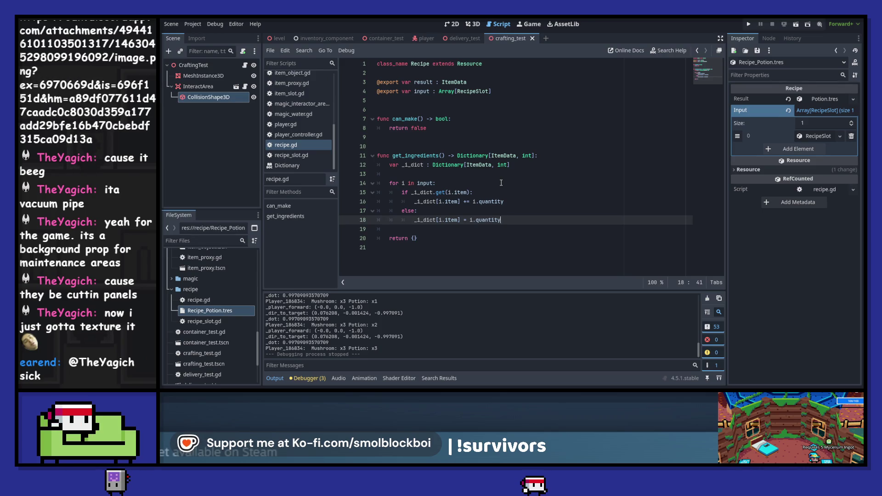
pyautogui.press('Down')
pyautogui.press('Down')
pyautogui.press('Delete')
pyautogui.press('Delete')
pyautogui.write('_i_dict')
pyautogui.hotkey('ctrl', 's')
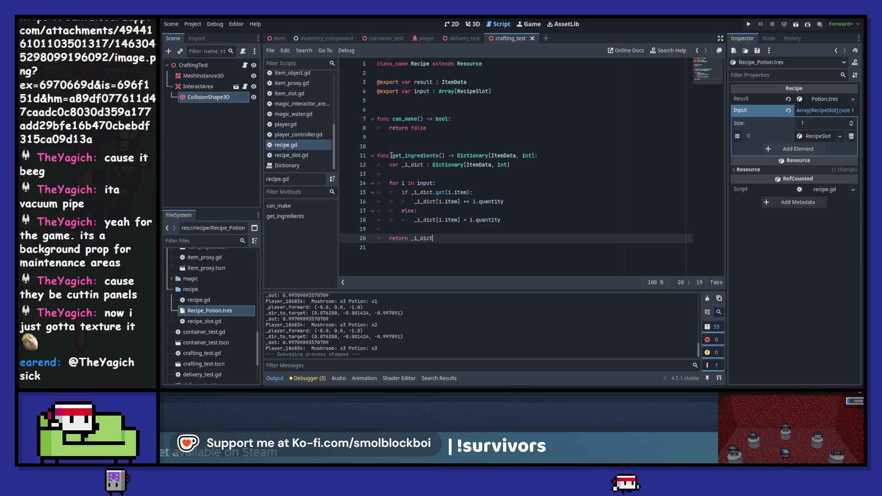
pyautogui.moveTo(393, 156); pyautogui.dragTo(444, 157)
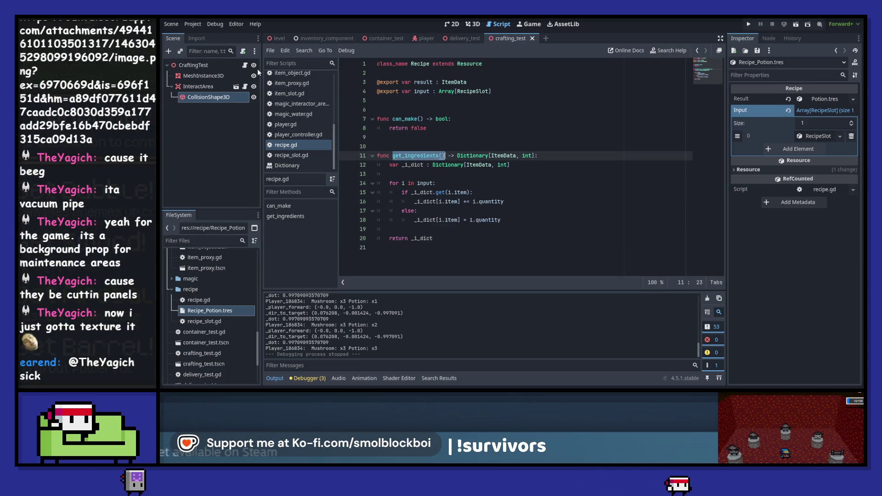
pyautogui.hotkey('alt', 'Left')
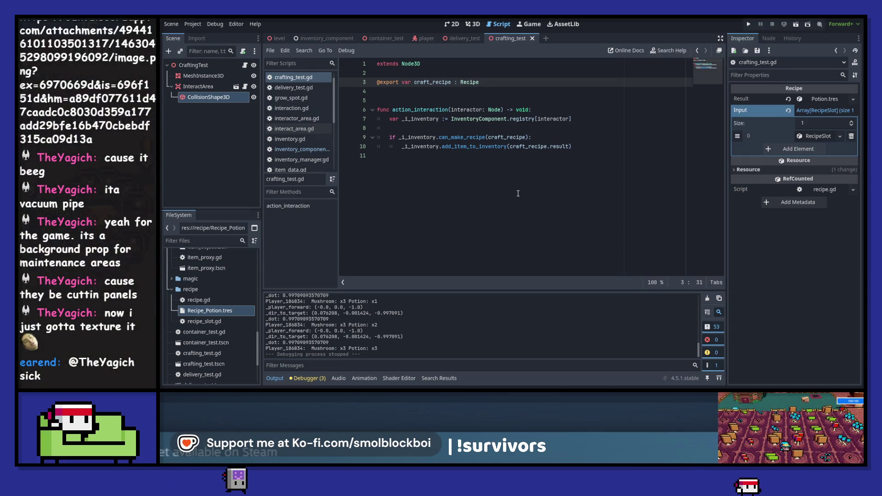
# Inside the can_make_recipe check, add a for i in craft_recipe.get_ingredients(): loop.
pyautogui.click(539, 140)
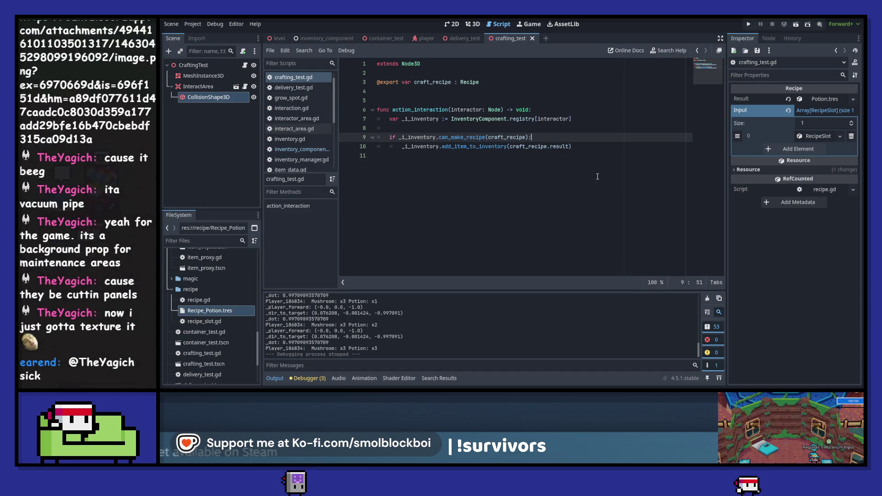
pyautogui.press('Return')
pyautogui.press('Return')
pyautogui.press('Up')
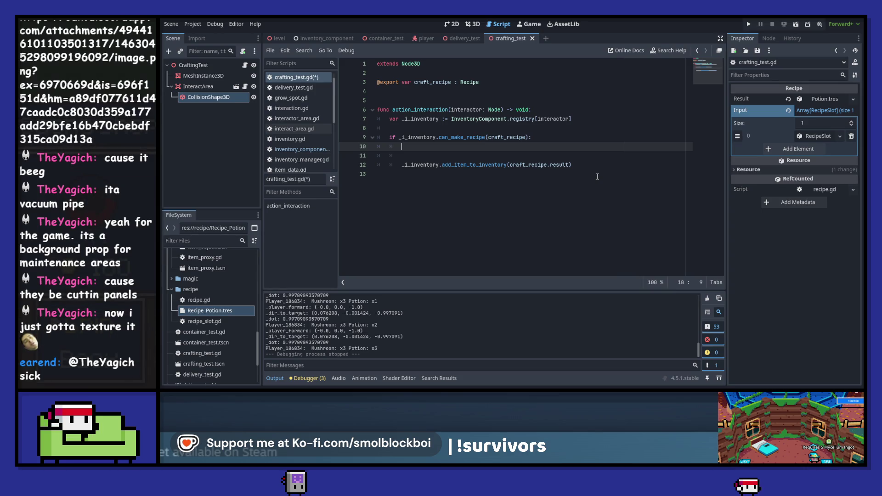
pyautogui.press('Return')
pyautogui.write('cra')
pyautogui.press('Return')
pyautogui.write('.get_ingredients()')
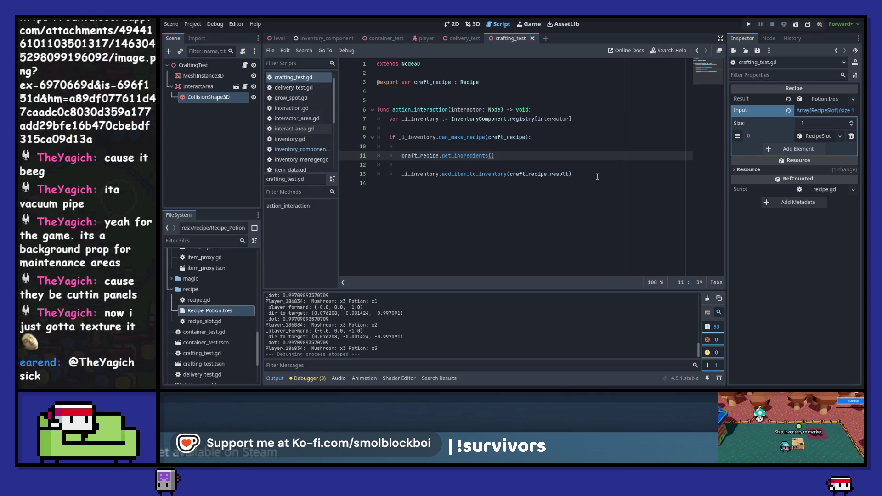
pyautogui.press('Home')
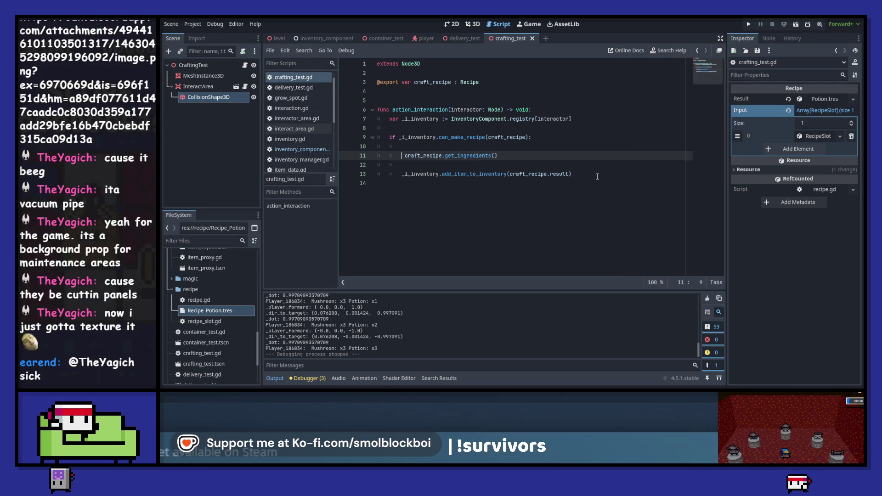
pyautogui.write('for ')
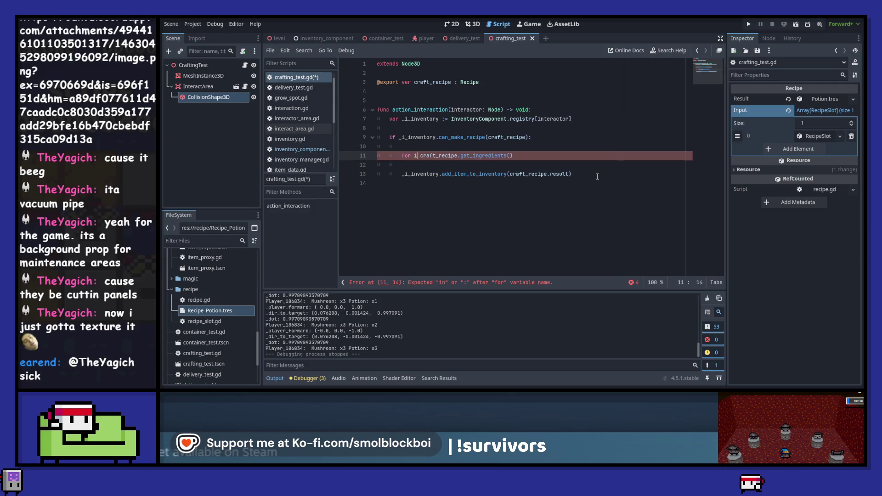
pyautogui.write('i in')
pyautogui.press('End')
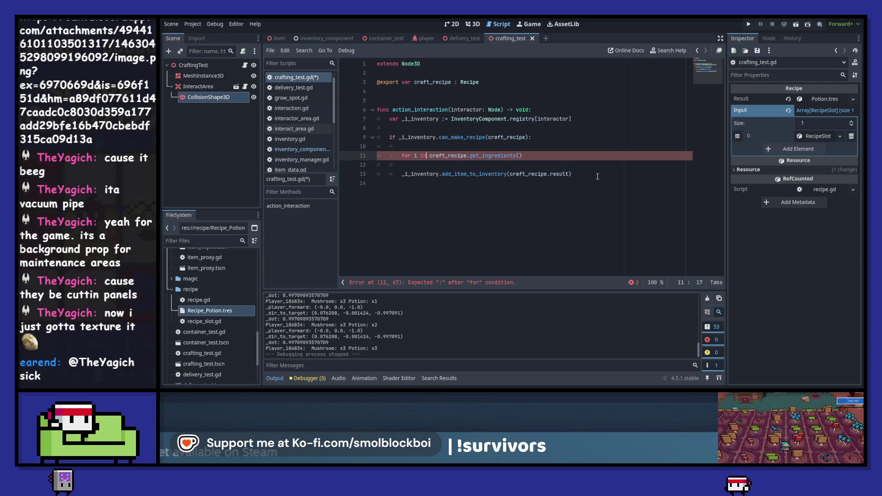
pyautogui.write(':')
# Call _i_inventory.remove_item_from_inventory(i, ) in the loop body and open a line above the loop.
pyautogui.press('Return')
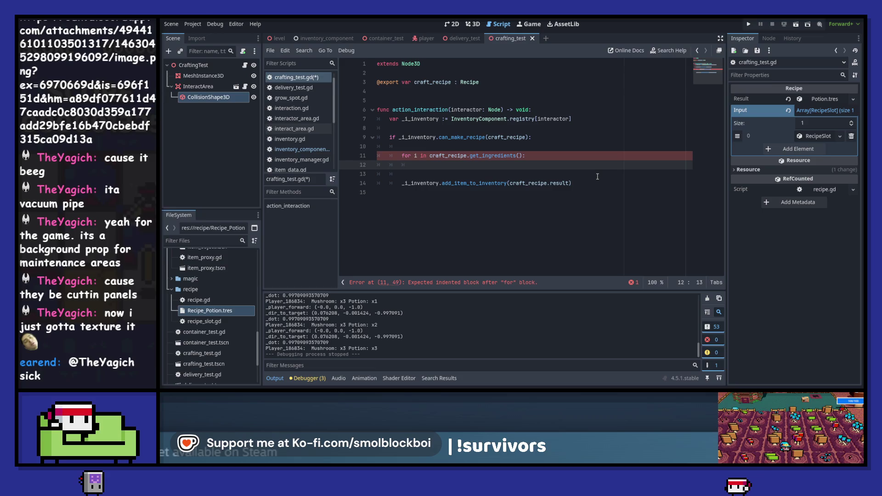
pyautogui.write('_i_inventory.rem')
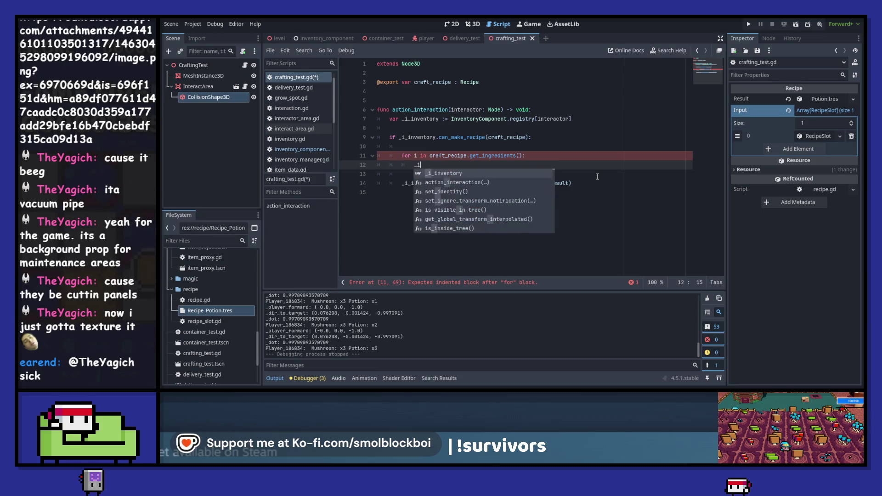
pyautogui.press('Return')
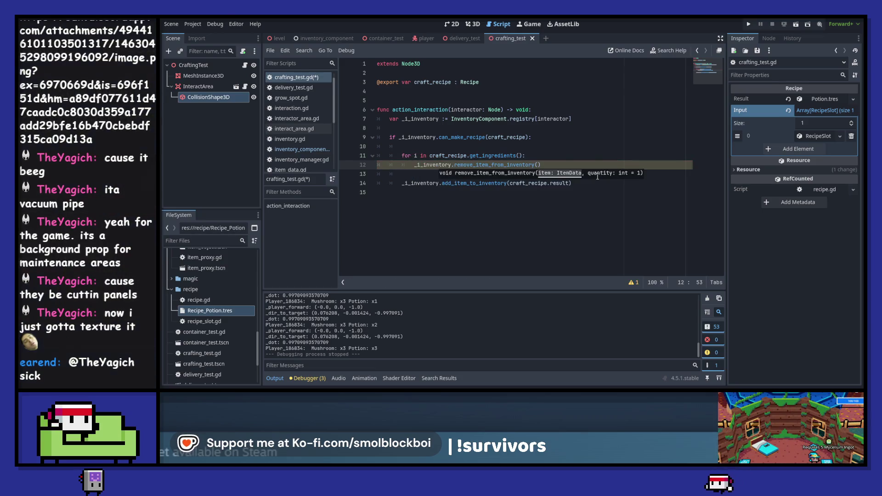
pyautogui.write('i.')
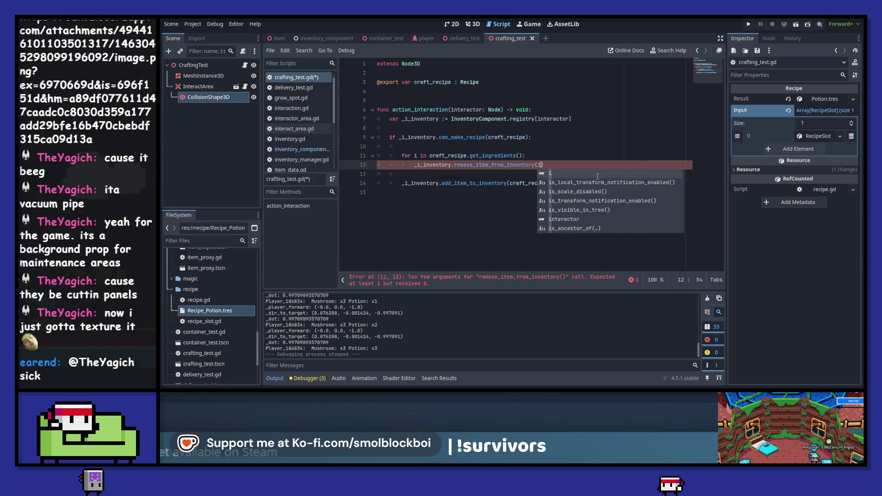
pyautogui.press('BackSpace')
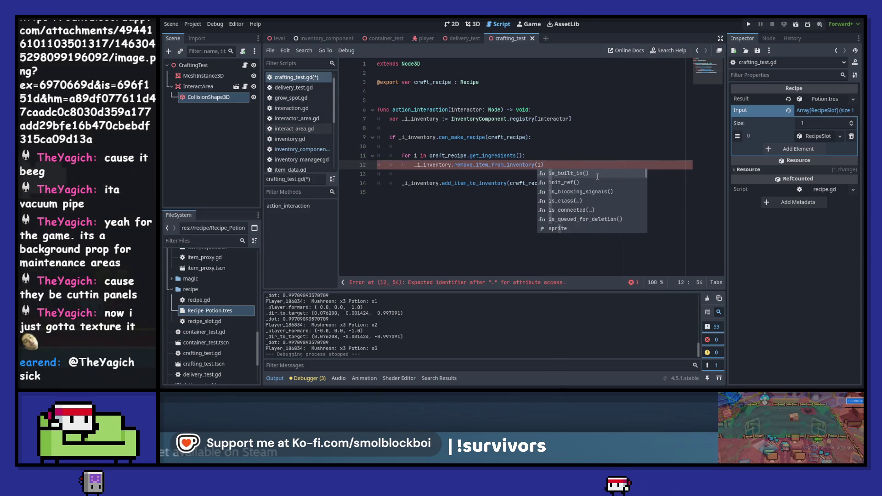
pyautogui.write(',')
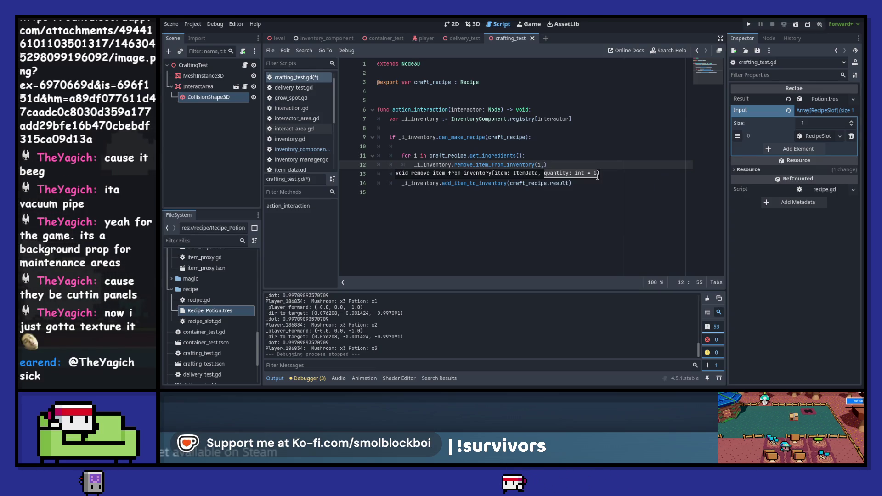
pyautogui.press('Up')
pyautogui.press('Up')
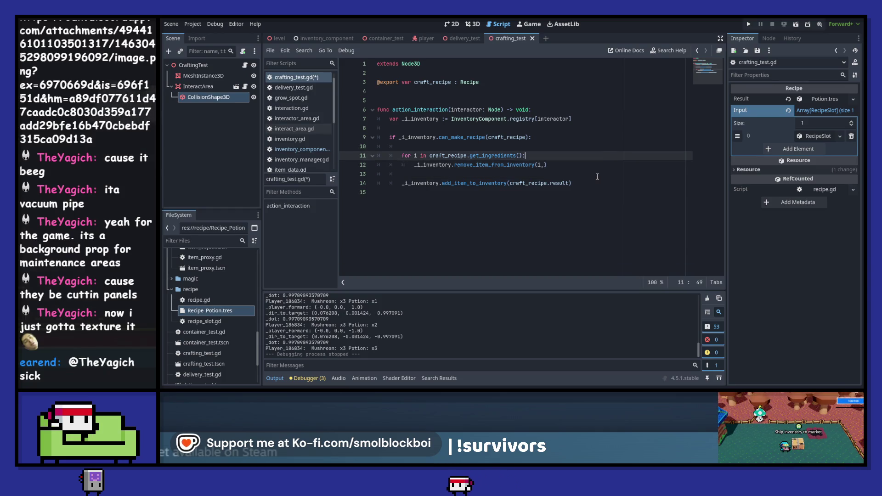
pyautogui.press('Return')
pyautogui.press('Return')
pyautogui.press('Up')
# Declare var _ingredients := craft_recipe.get_ingredients() and make the loop iterate over _ingredients.
pyautogui.write('var')
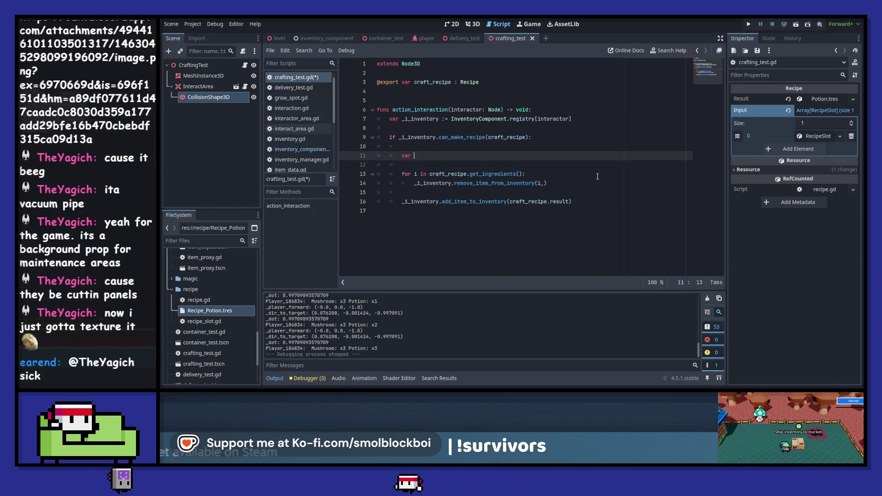
pyautogui.press('BackSpace')
pyautogui.press('BackSpace')
pyautogui.press('BackSpace')
pyautogui.write('_')
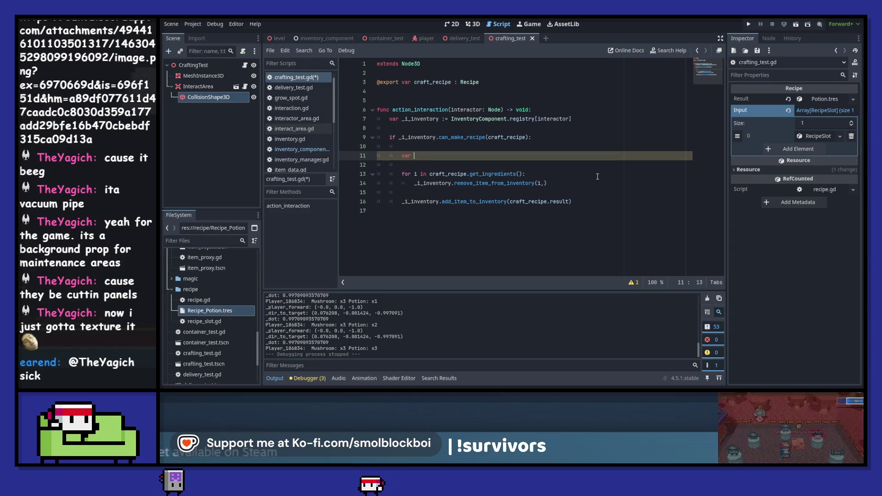
pyautogui.write('ingredients :')
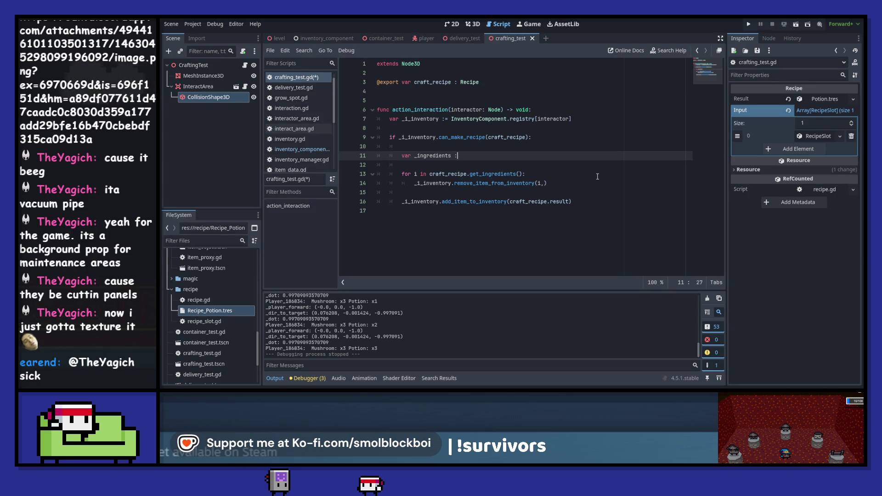
pyautogui.write(' =')
pyautogui.press('Escape')
pyautogui.press('Down')
pyautogui.press('Down')
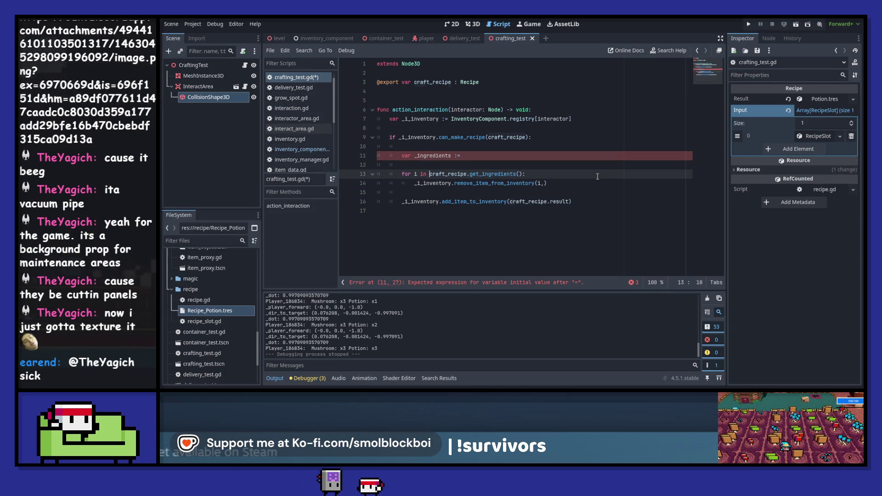
pyautogui.hotkey('ctrl', 'shift', 'Right')
pyautogui.hotkey('ctrl', 'shift', 'Right')
pyautogui.hotkey('ctrl', 'shift', 'Right')
pyautogui.hotkey('ctrl', 'c')
pyautogui.press('Up')
pyautogui.press('Up')
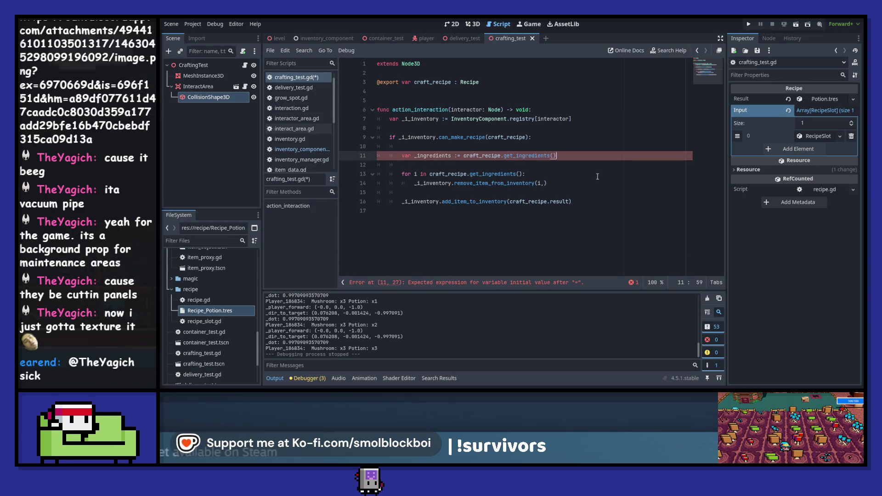
pyautogui.press('Down')
pyautogui.press('Down')
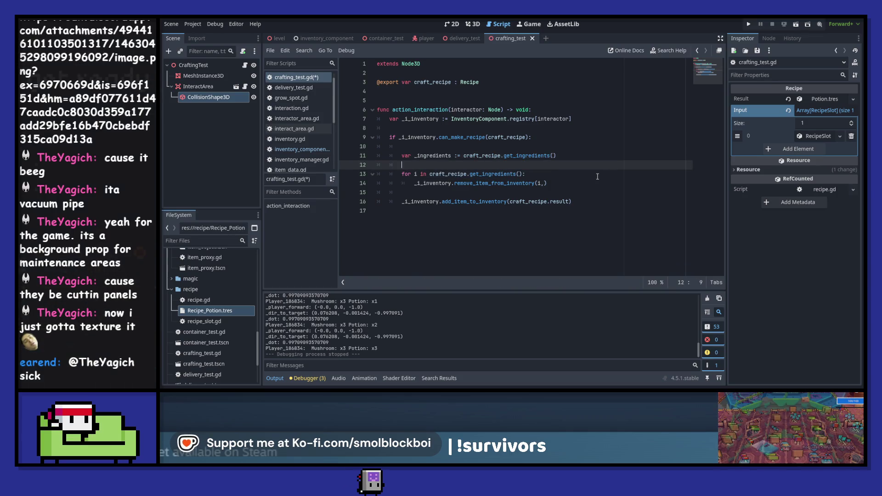
pyautogui.hotkey('ctrl', 'Left')
pyautogui.hotkey('ctrl', 'shift', 'Right')
pyautogui.hotkey('ctrl', 'shift', 'Right')
pyautogui.hotkey('ctrl', 'shift', 'Right')
pyautogui.write('_ingredients')
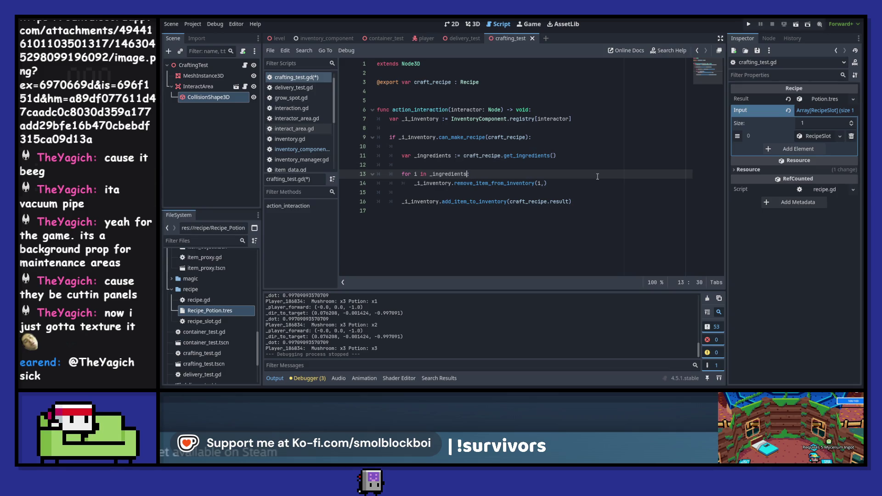
# Pass _ingredients[i] as the removal quantity and save crafting_test.gd.
pyautogui.press('Down')
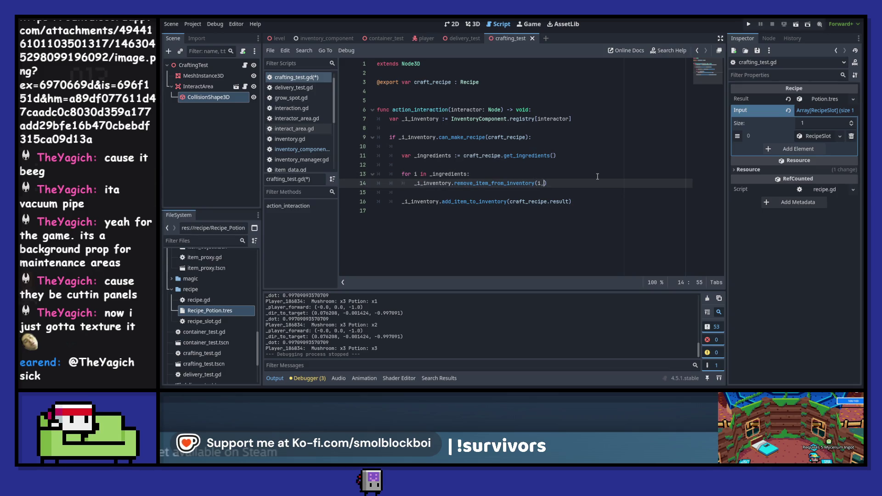
pyautogui.write('_ingredients')
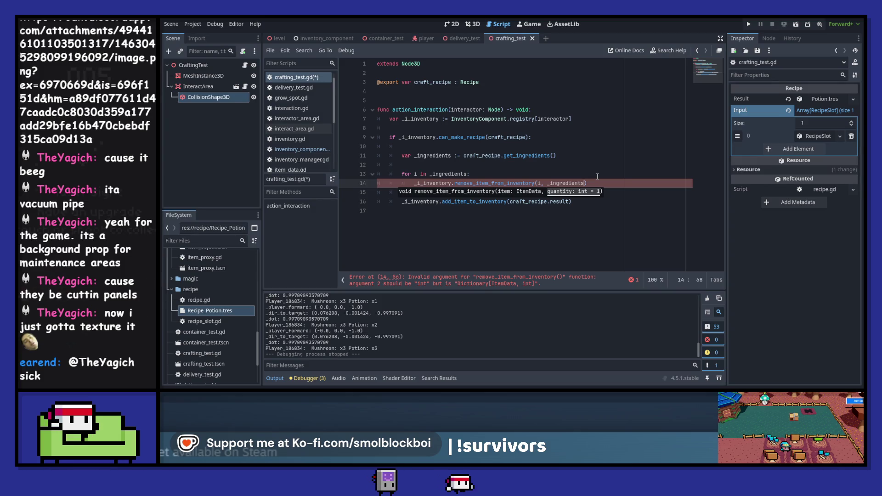
pyautogui.write('[i')
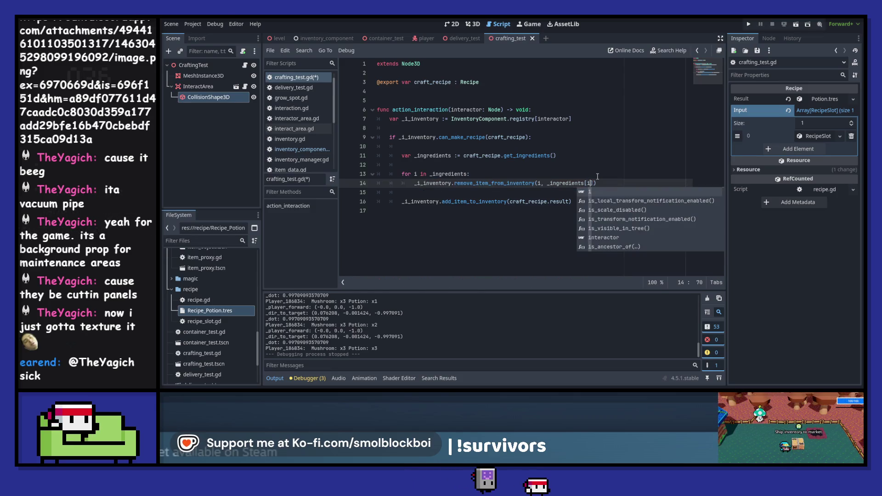
pyautogui.press('Escape')
pyautogui.press('Down')
pyautogui.hotkey('ctrl', 's')
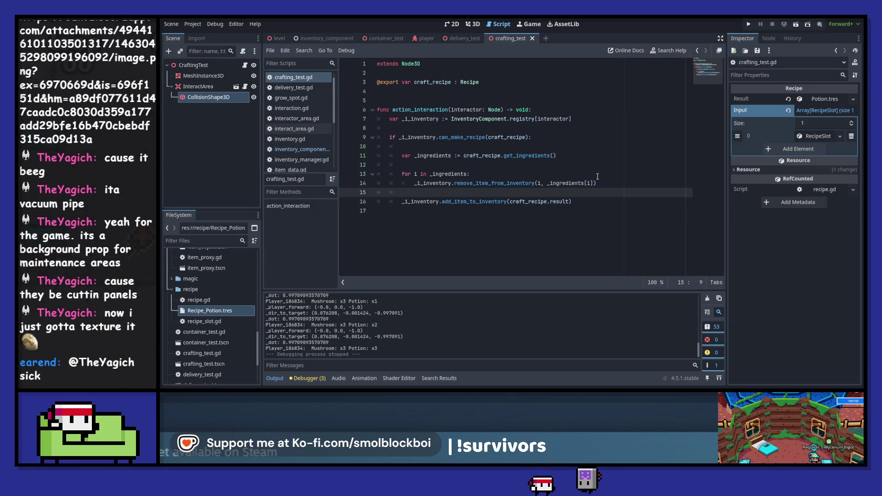
# Run the game, pick up mushrooms, and craft a Potion at the dark orb station.
pyautogui.press('F5')
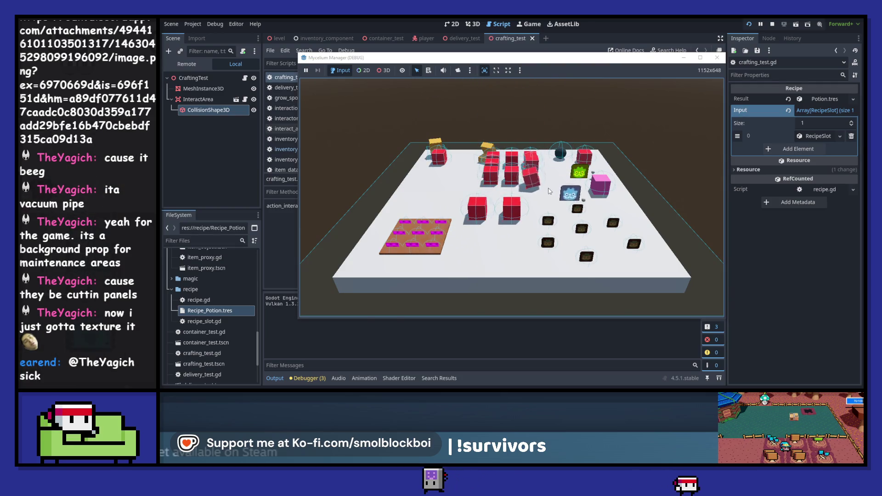
pyautogui.press('s')
pyautogui.press('e')
pyautogui.press('e')
pyautogui.press('w')
pyautogui.press('e')
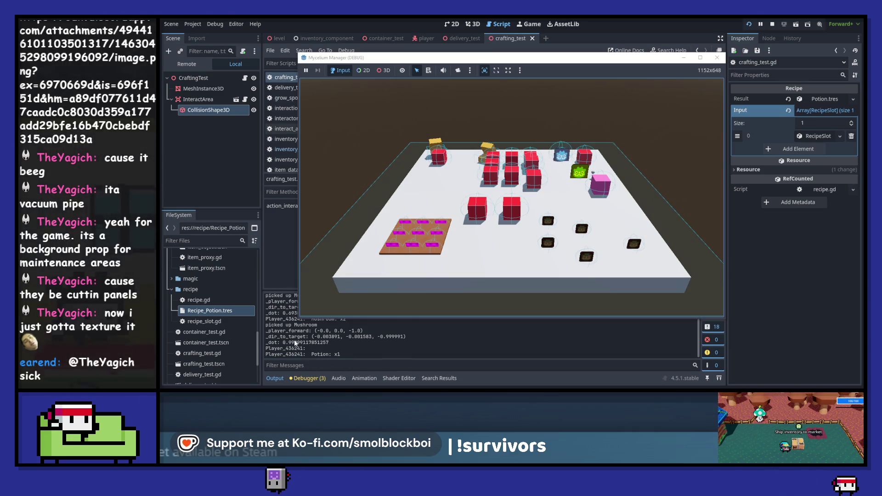
# Gather another mushroom, retry crafting at the station, then stop the game.
pyautogui.press('s')
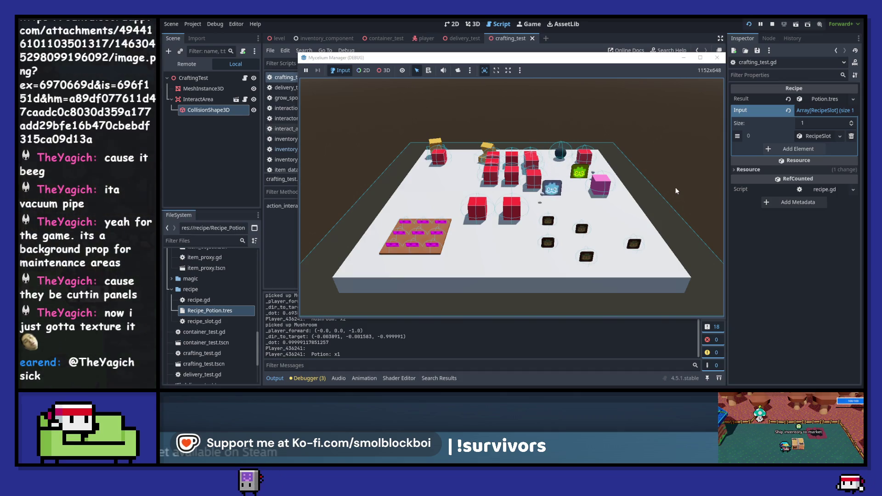
pyautogui.press('e')
pyautogui.press('w')
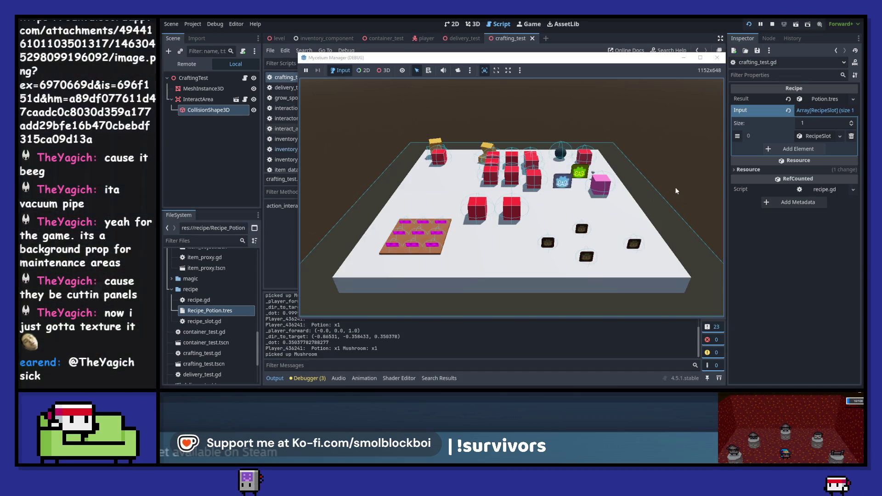
pyautogui.press('w')
pyautogui.press('e')
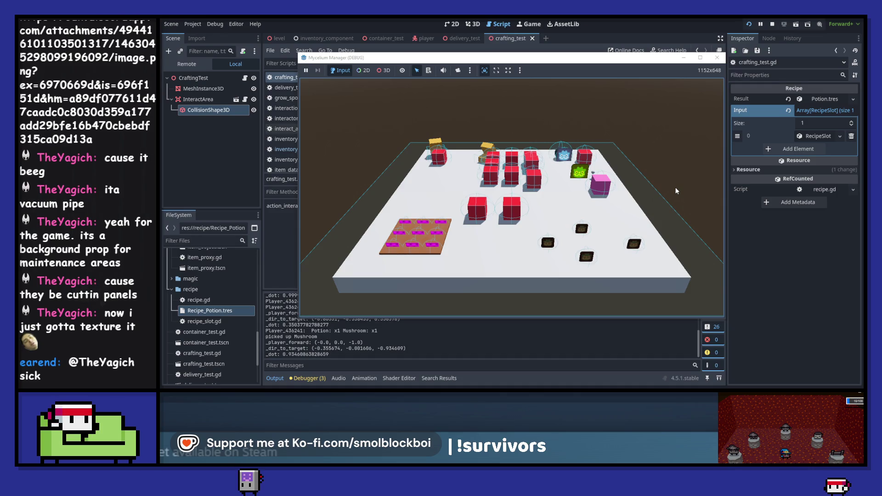
pyautogui.press('e')
pyautogui.click(717, 57)
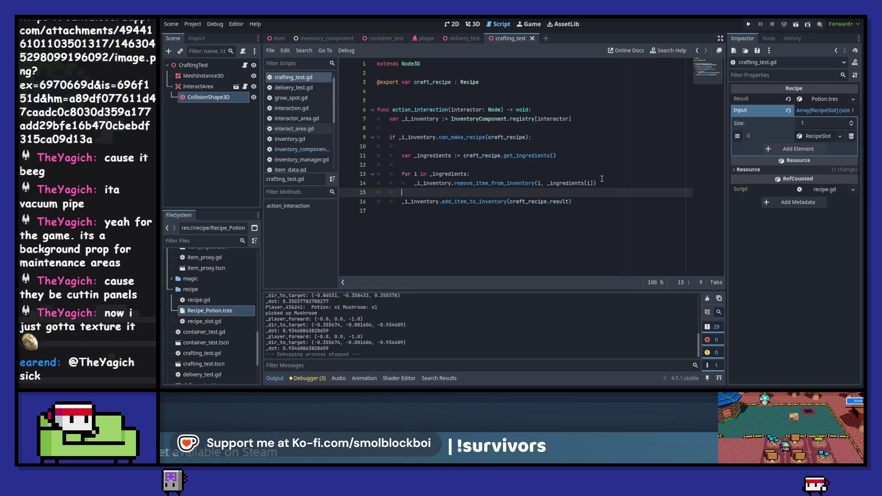
# Set Recipe_Potion.tres Input size to 2, both Mushroom slots with quantity 1, then relaunch the game.
pyautogui.click(199, 311)
pyautogui.click(814, 136)
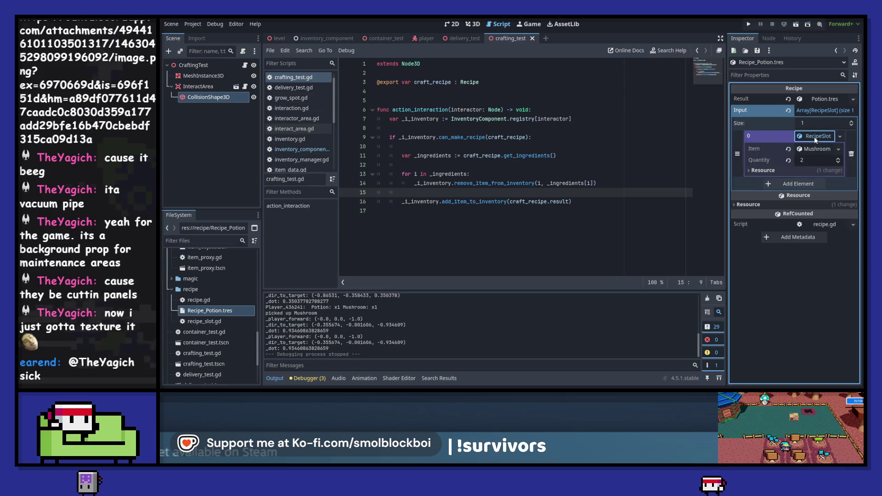
pyautogui.click(851, 121)
pyautogui.click(838, 163)
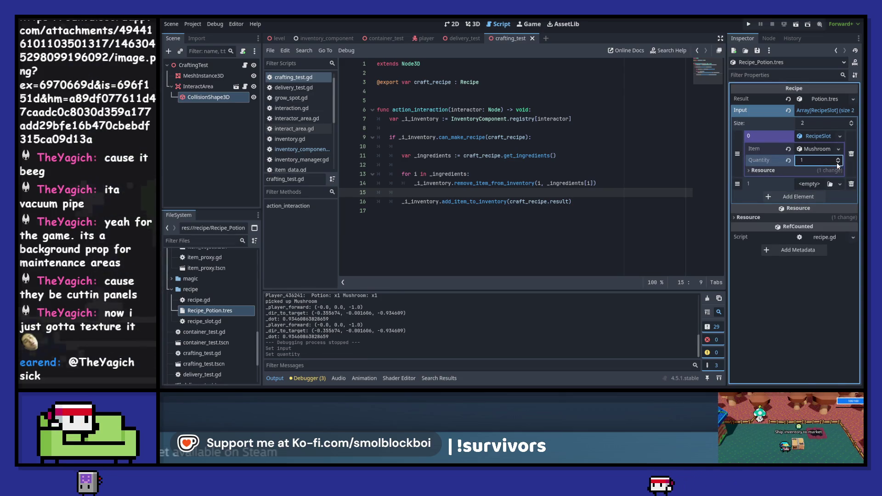
pyautogui.click(810, 183)
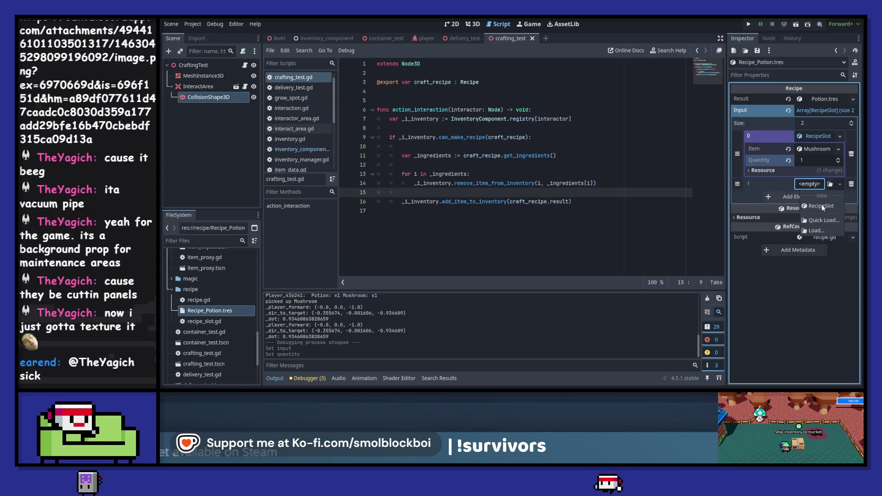
pyautogui.click(821, 206)
pyautogui.click(828, 196)
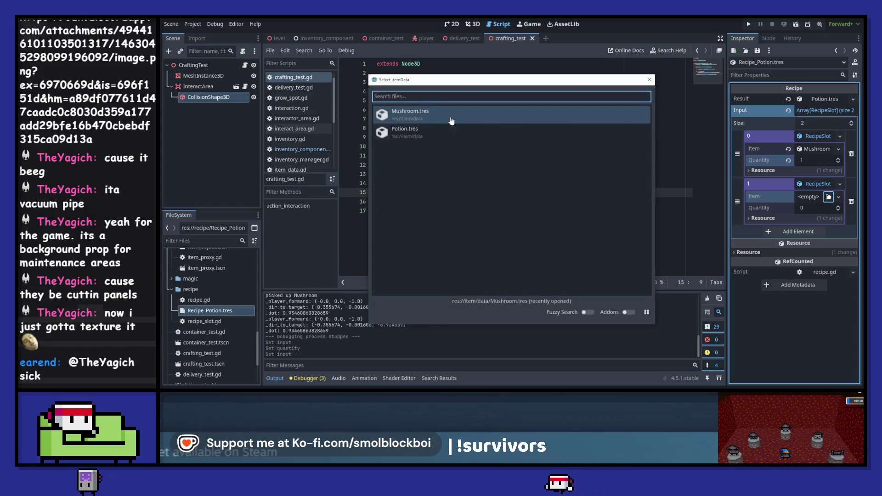
pyautogui.doubleClick(438, 115)
pyautogui.click(838, 206)
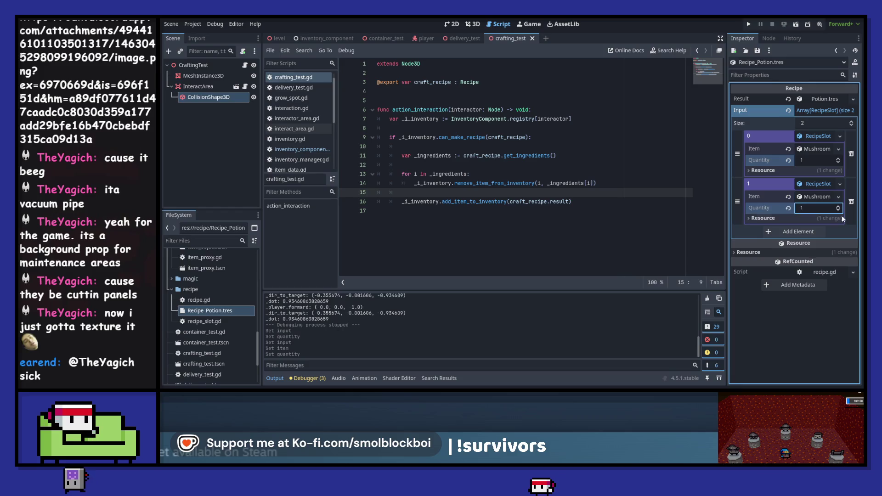
pyautogui.click(750, 25)
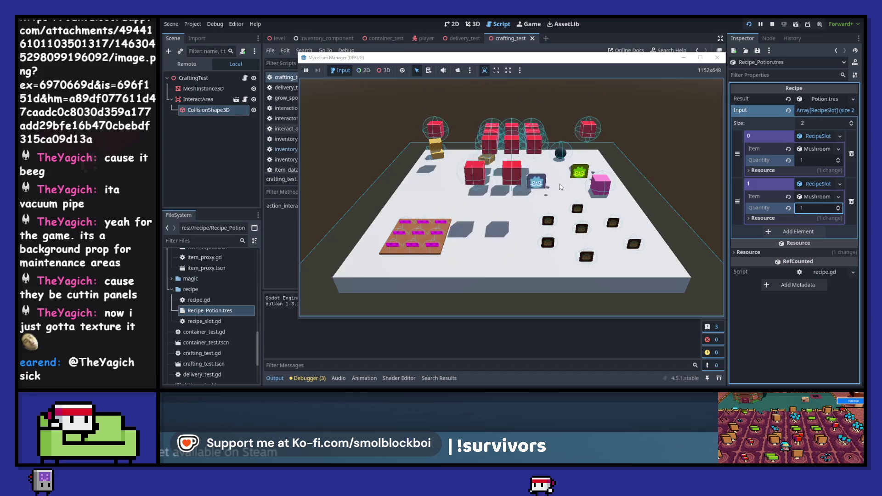
# Collect three mushrooms in the running game and walk to the crafting station.
pyautogui.click(560, 186)
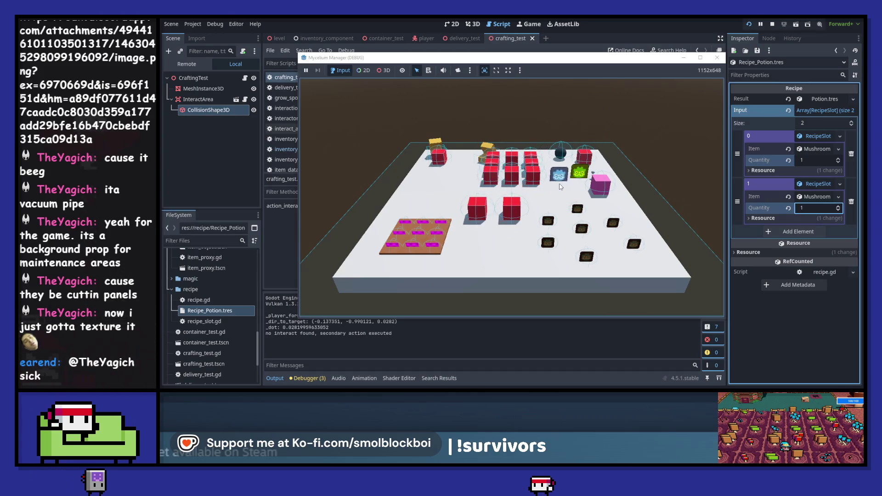
pyautogui.press('e')
pyautogui.press('w')
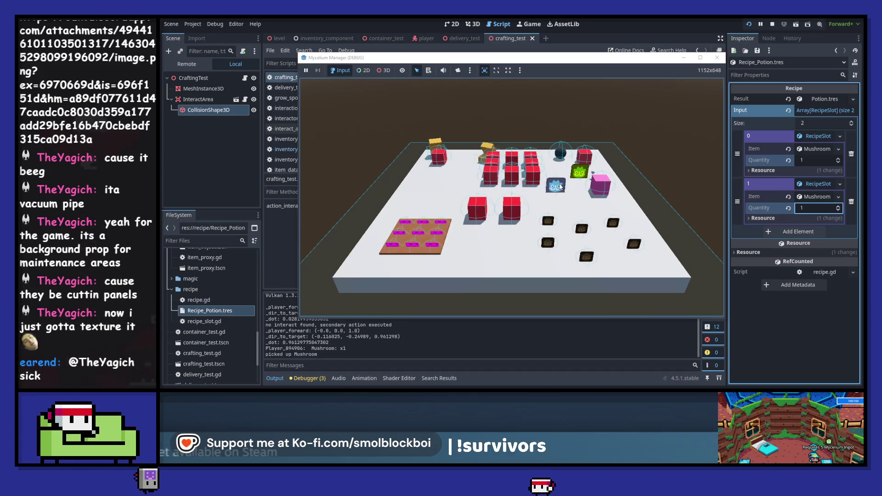
pyautogui.press('e')
pyautogui.press('s')
pyautogui.press('s')
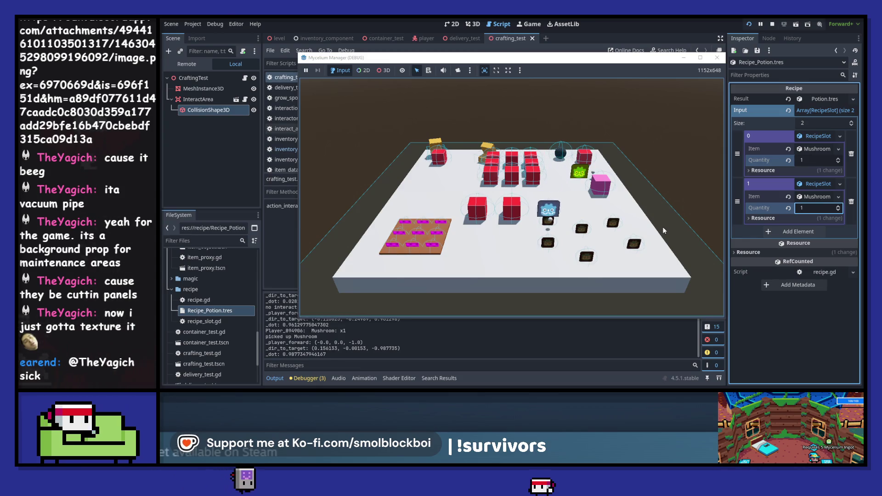
pyautogui.press('e')
pyautogui.press('d')
pyautogui.press('e')
pyautogui.press('w')
pyautogui.press('a')
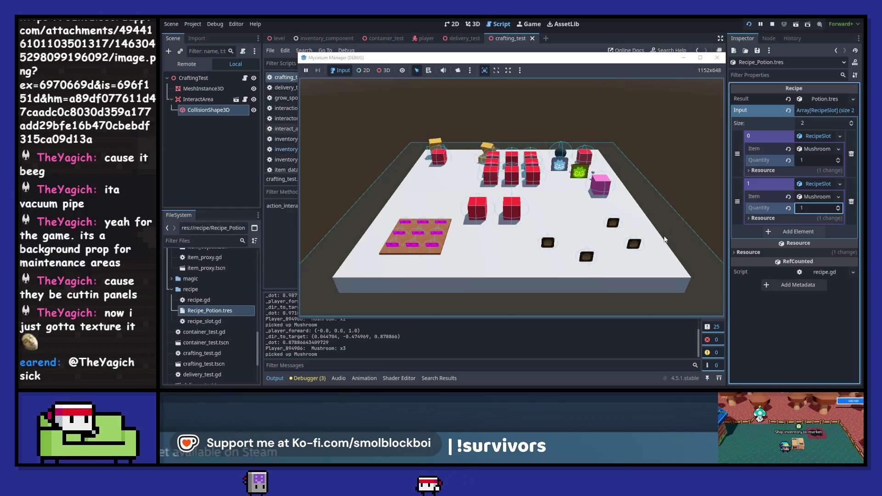
# Craft a Potion, turning Mushroom x3 into Mushroom x1 plus Potion x1, then stop the game.
pyautogui.press('e')
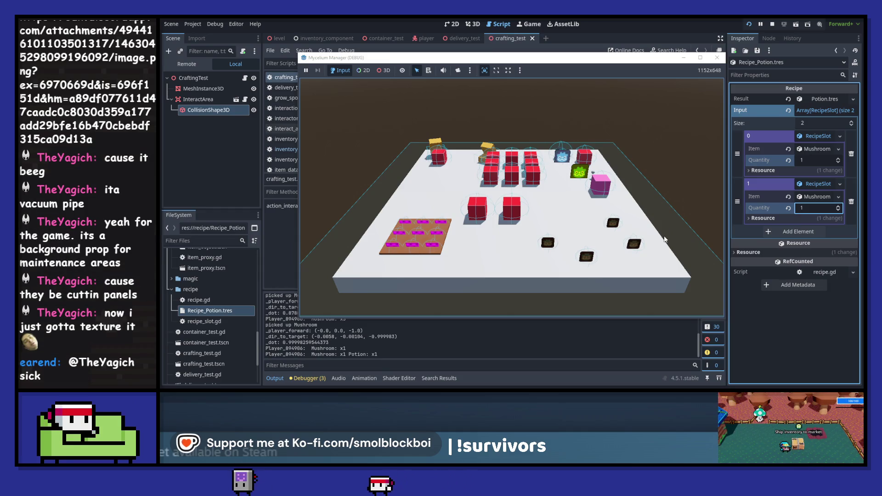
pyautogui.press('e')
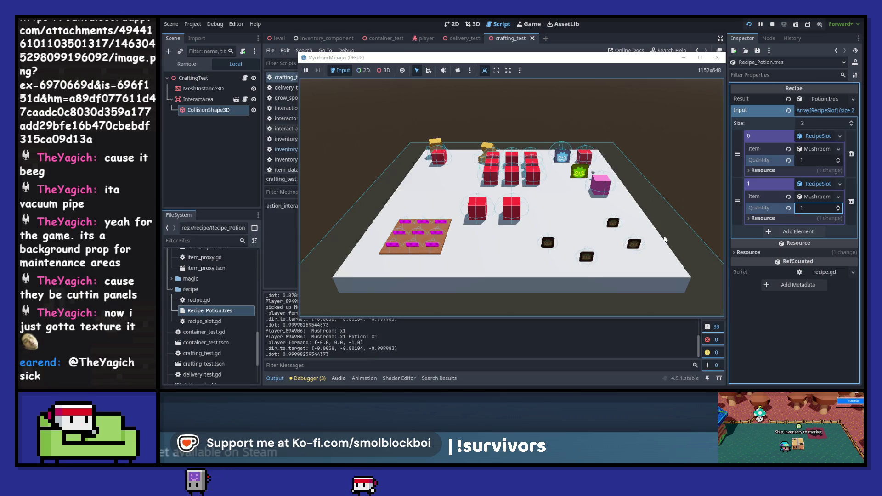
pyautogui.click(717, 58)
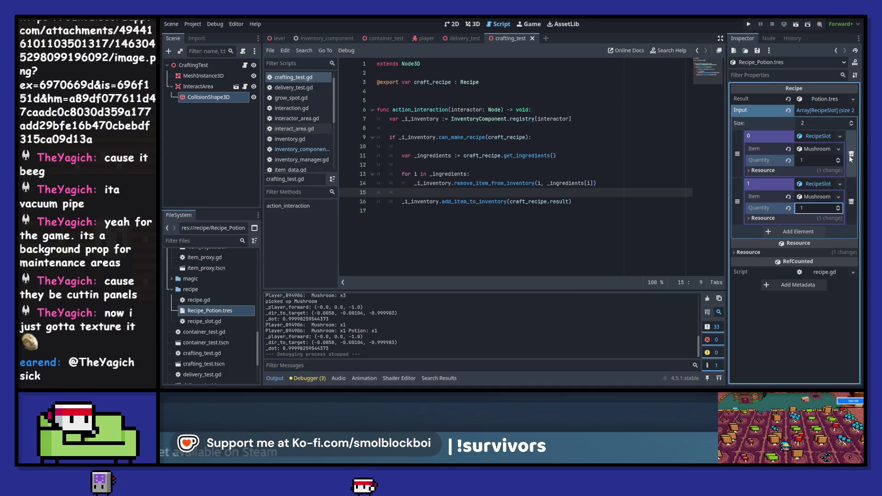
# Reduce the Potion recipe to one Mushroom slot of quantity 2 and start duplicating Recipe_Potion.tres.
pyautogui.click(850, 202)
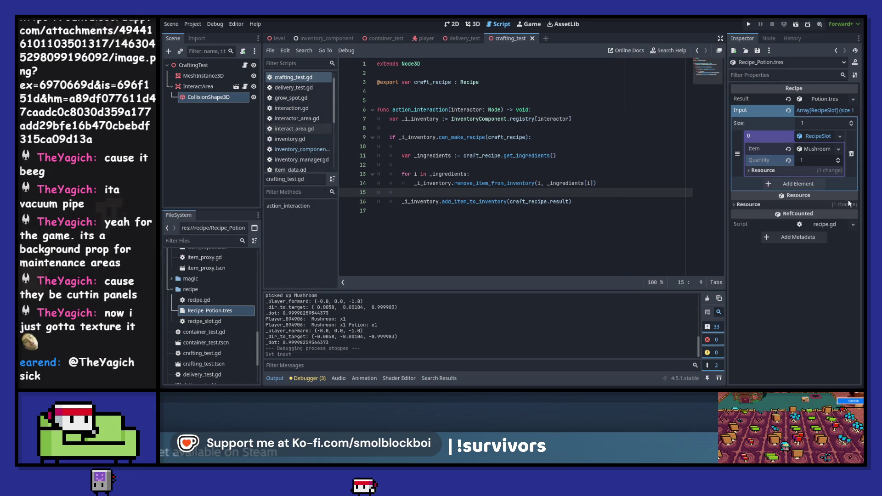
pyautogui.click(838, 160)
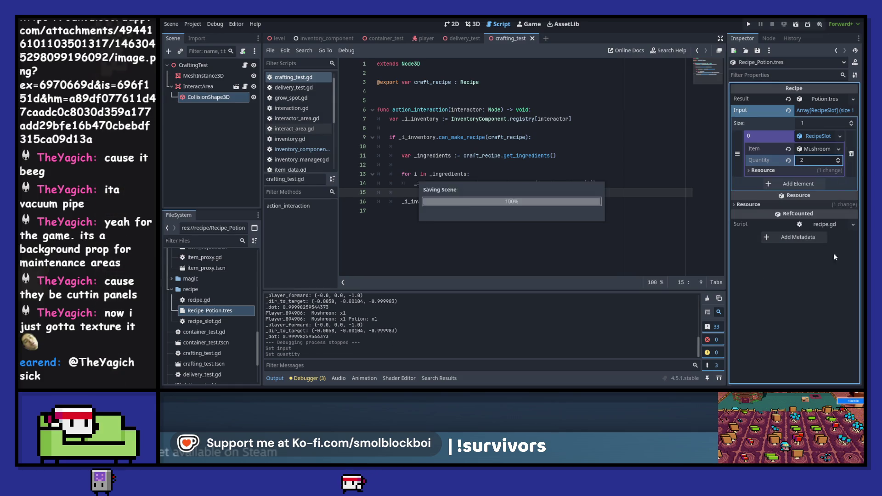
pyautogui.click(189, 314)
pyautogui.rightClick(189, 314)
pyautogui.click(204, 311)
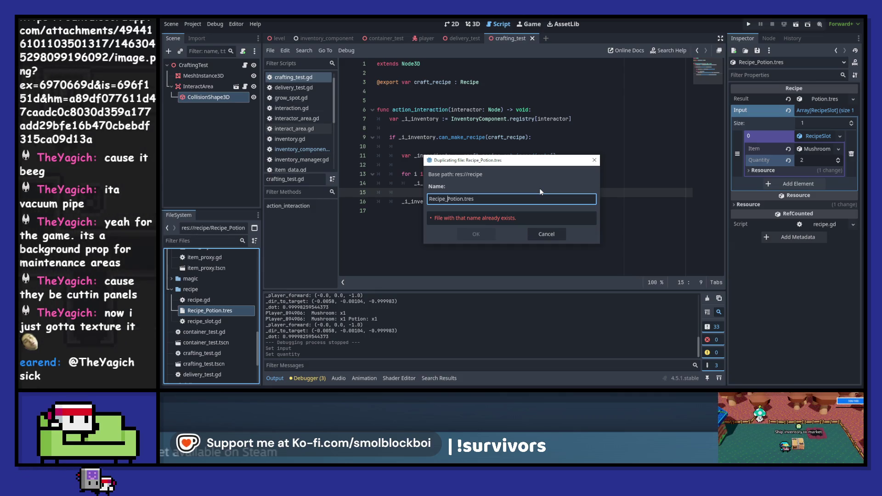
# Save the copy as Recipe_Winner_Potion.tres and raise its Mushroom quantity to 10.
pyautogui.write('Winner_')
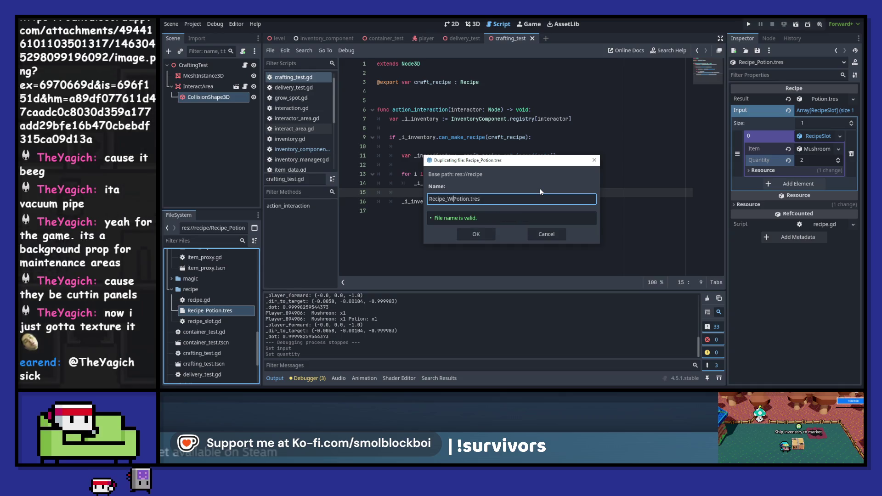
pyautogui.press('Return')
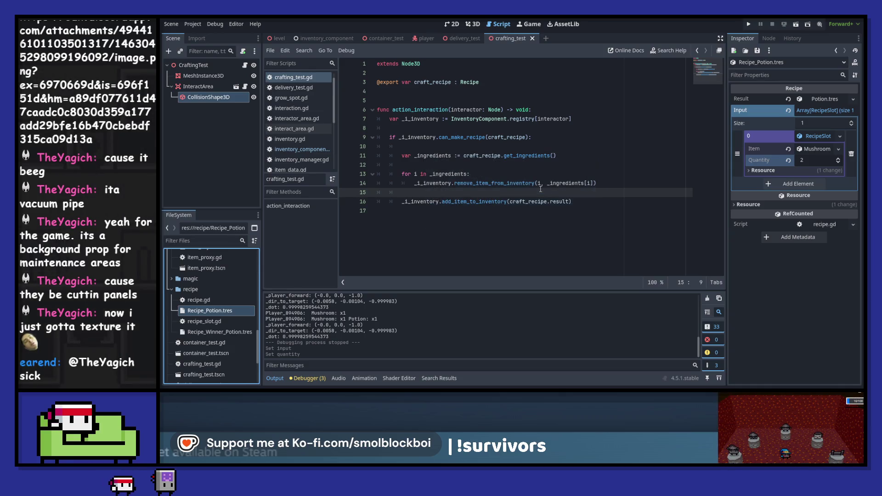
pyautogui.click(216, 332)
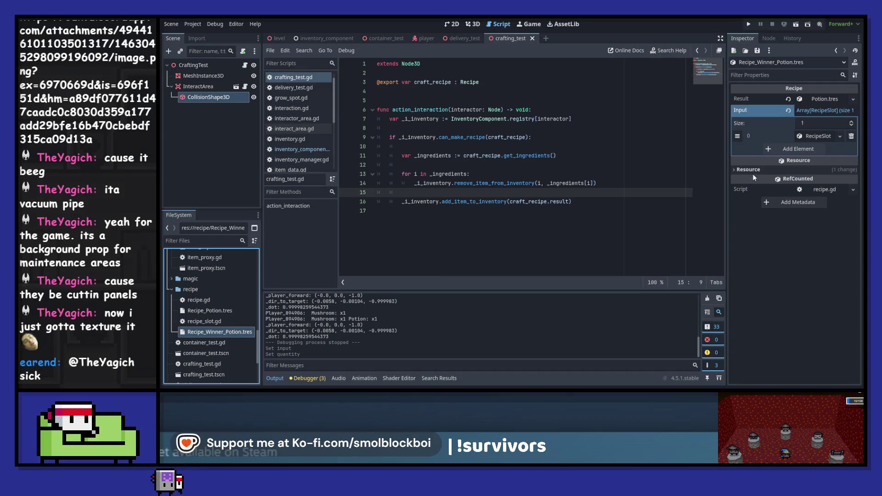
pyautogui.click(830, 135)
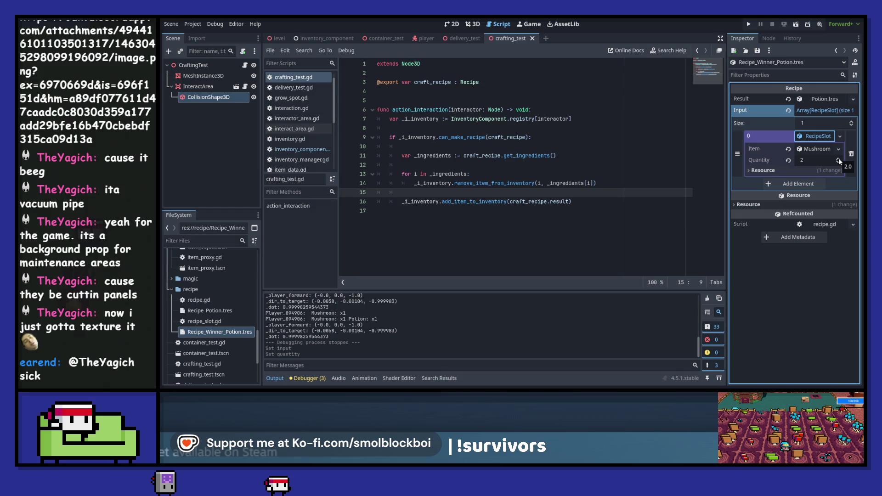
pyautogui.moveTo(824, 160); pyautogui.dragTo(840, 155)
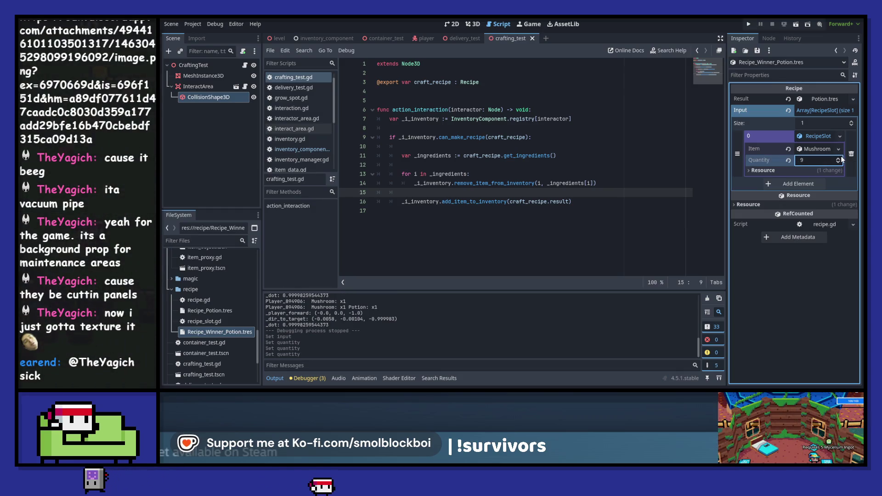
# Add a second RecipeSlot using Potion.tres with quantity 5.
pyautogui.click(851, 123)
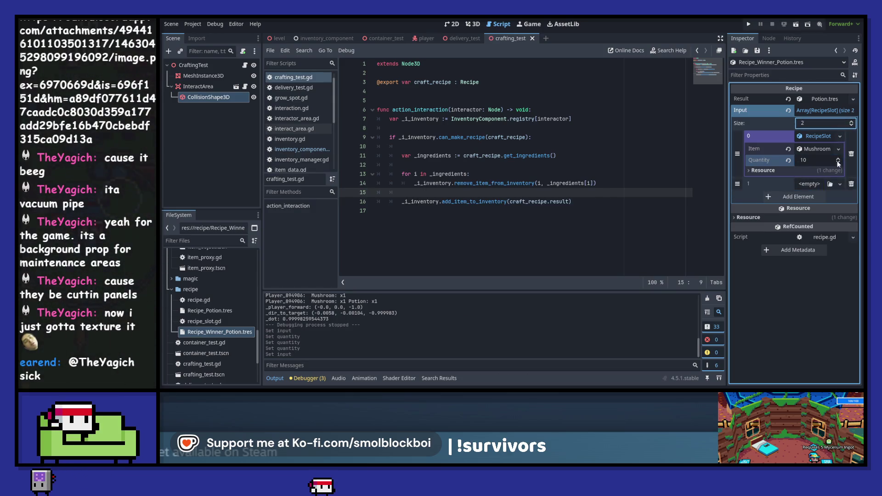
pyautogui.click(829, 184)
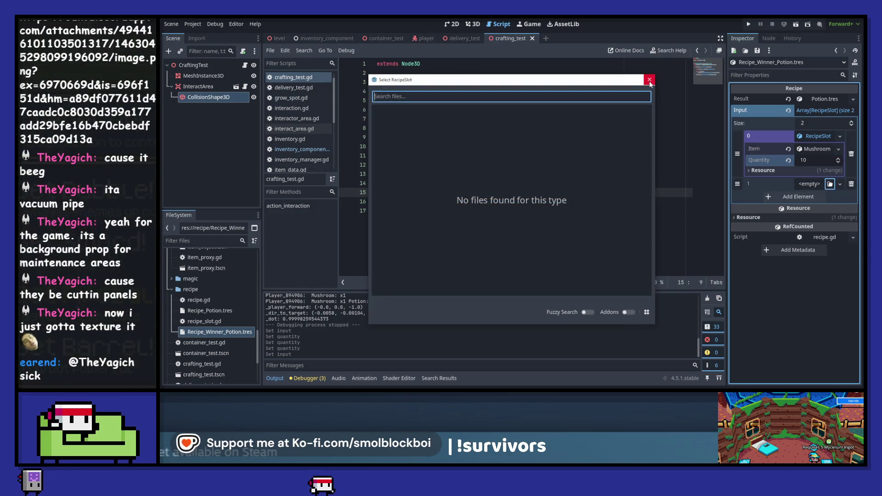
pyautogui.click(649, 79)
pyautogui.click(840, 184)
pyautogui.click(822, 205)
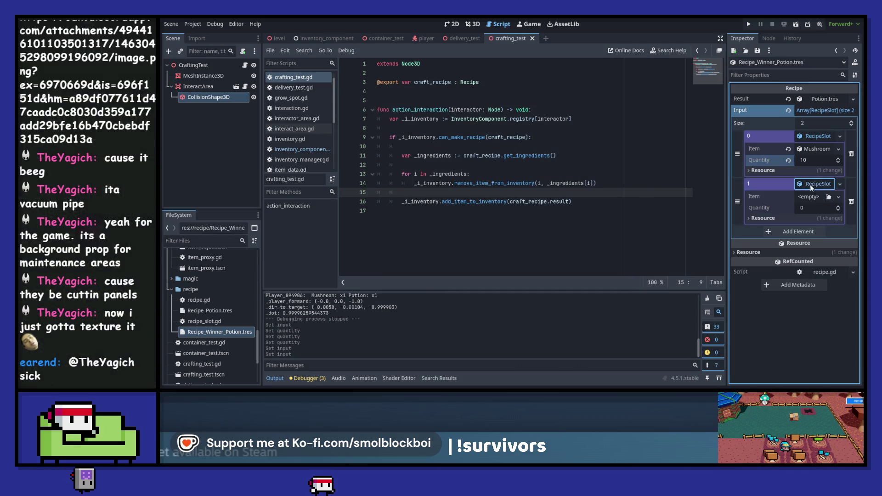
pyautogui.click(815, 198)
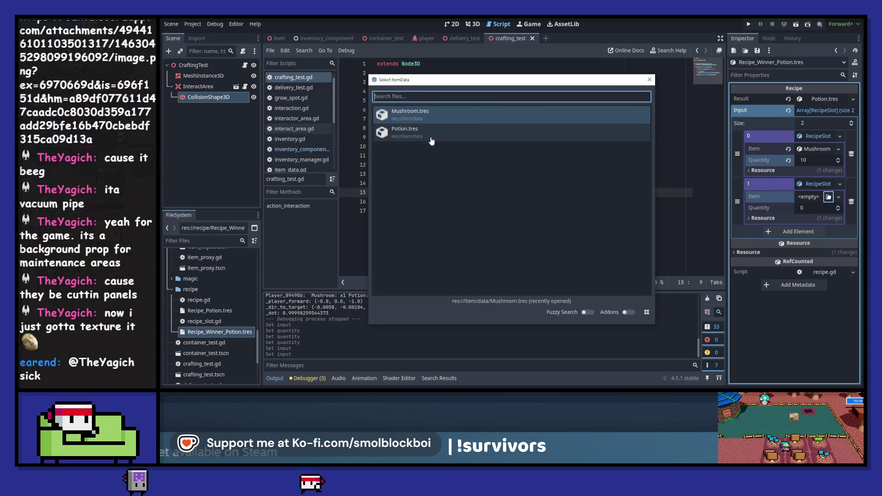
pyautogui.doubleClick(404, 132)
pyautogui.click(818, 207)
pyautogui.write('5')
pyautogui.press('Return')
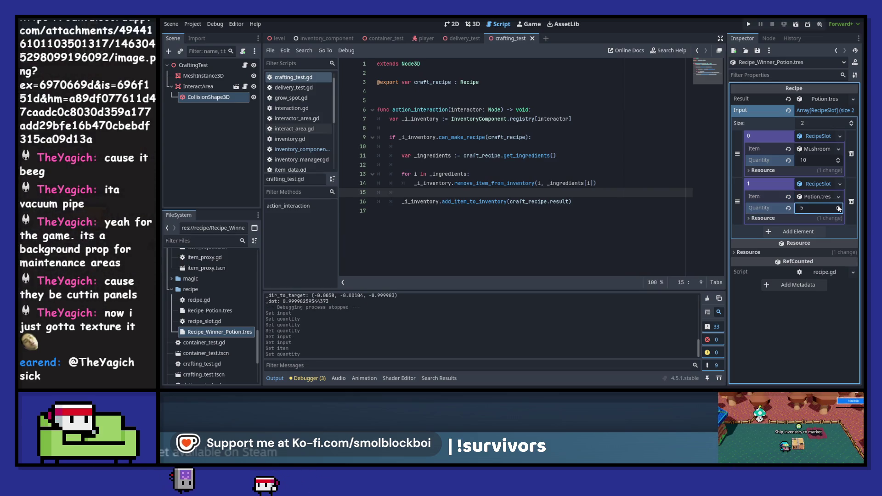
pyautogui.click(476, 24)
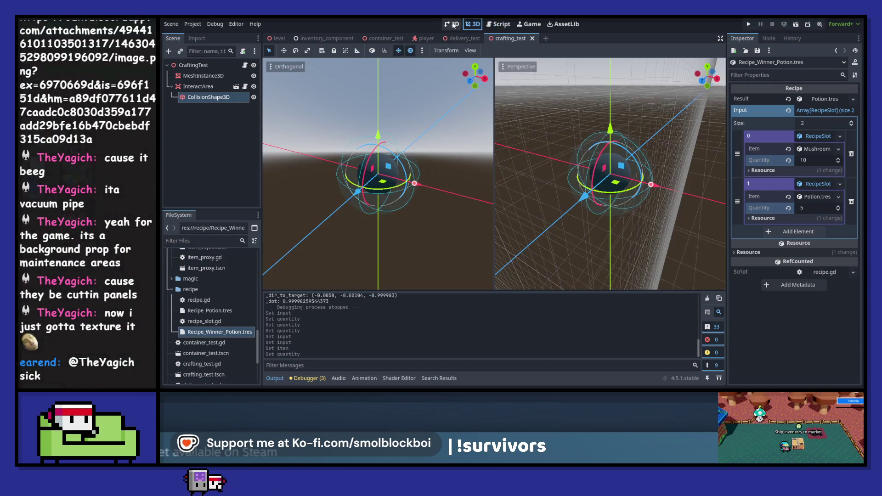
# Duplicate CraftingTest as CraftingTest2 in the level, move the stations apart, and save the scene.
pyautogui.click(276, 38)
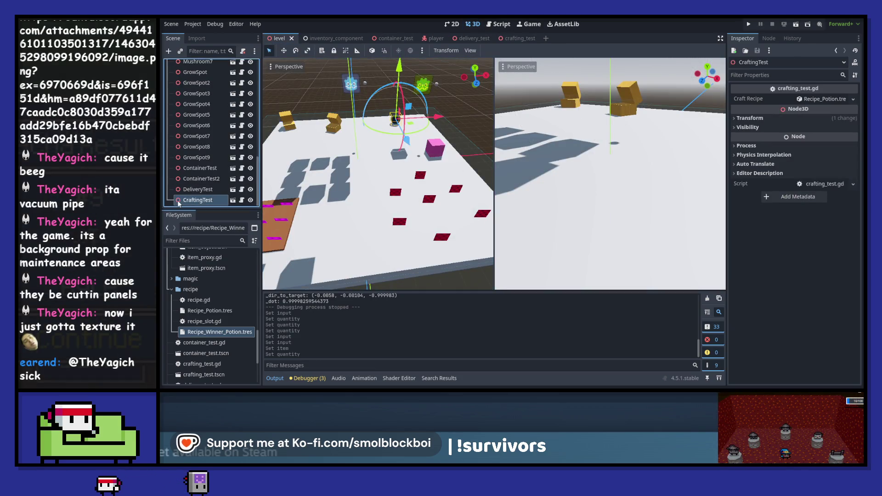
pyautogui.hotkey('shift', 'd')
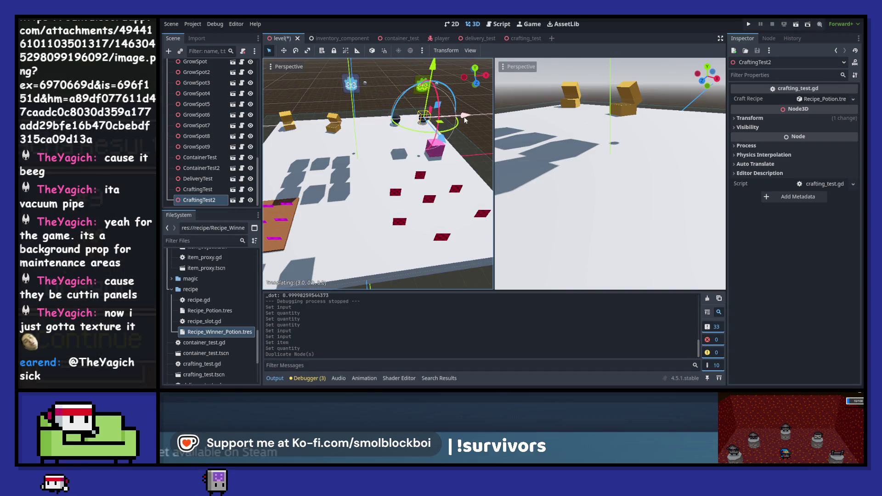
pyautogui.click(410, 122)
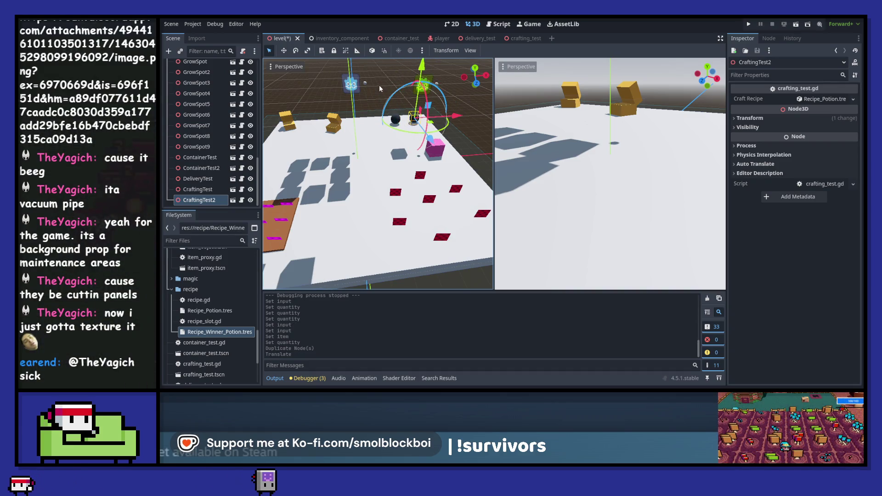
pyautogui.click(395, 118)
pyautogui.press('g')
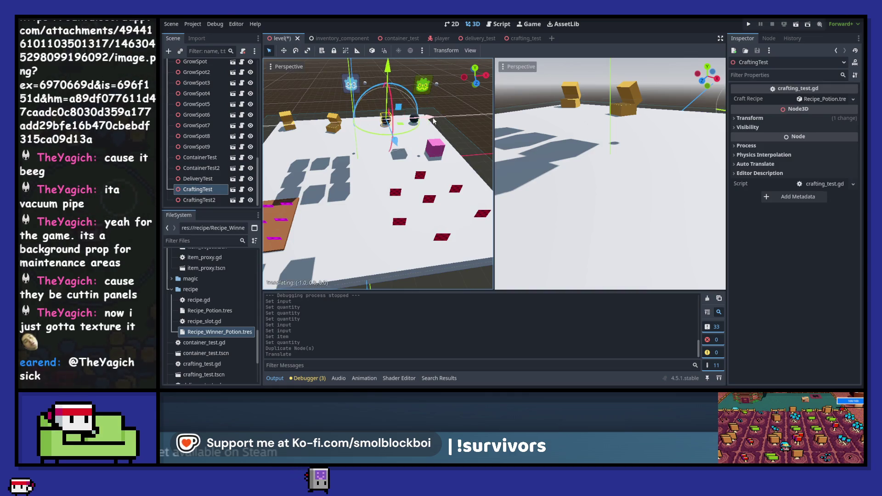
pyautogui.click(433, 120)
pyautogui.hotkey('ctrl', 's')
# Assign Recipe_Winner_Potion.tres as CraftingTest2's Craft Recipe.
pyautogui.click(450, 106)
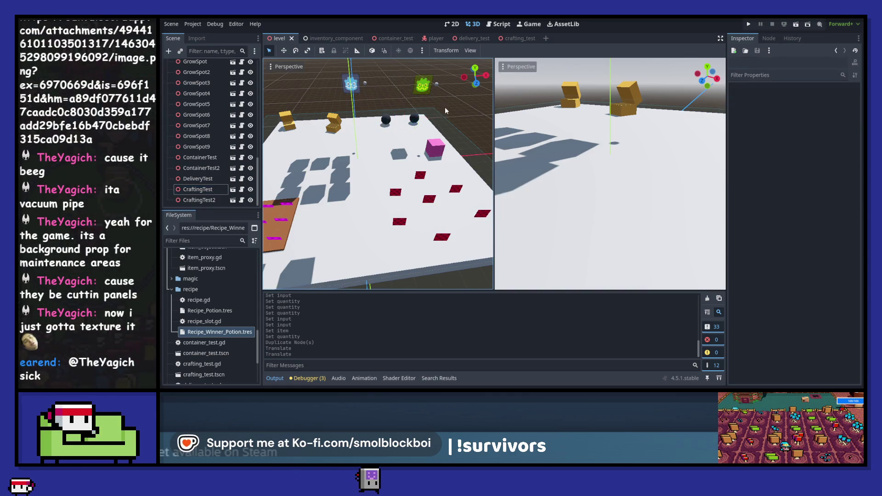
pyautogui.click(414, 118)
pyautogui.moveTo(200, 332); pyautogui.dragTo(822, 99)
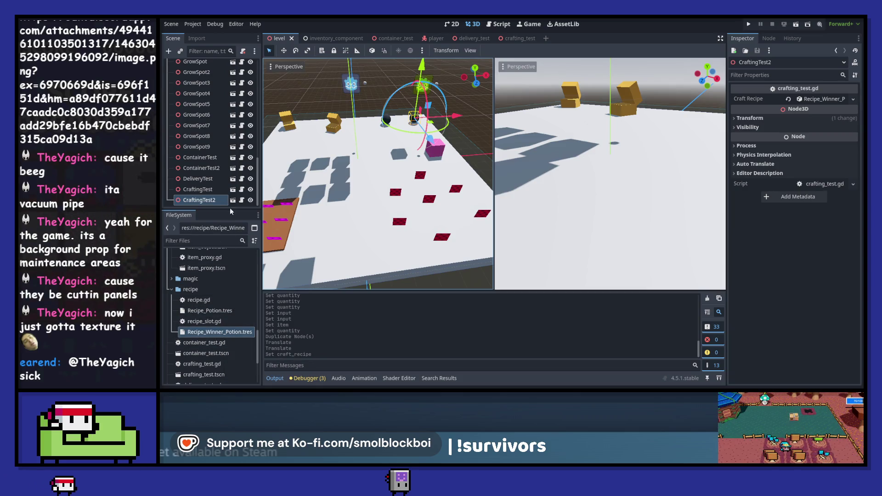
pyautogui.click(242, 199)
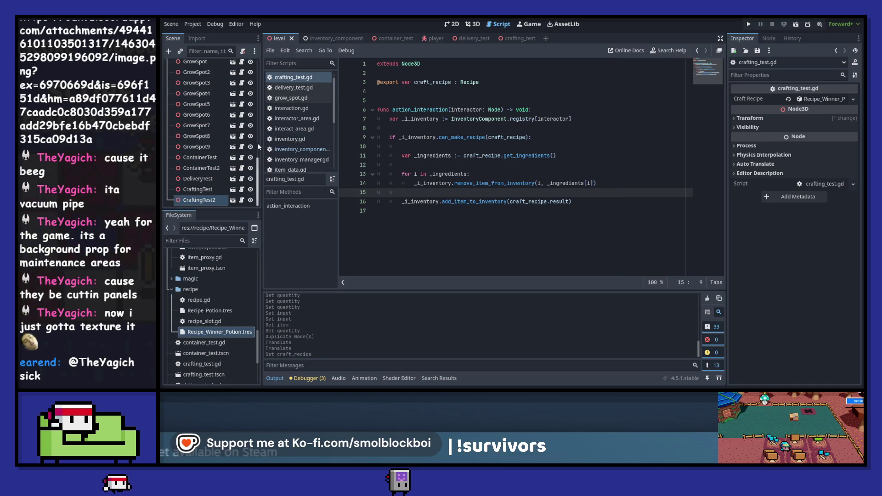
# Select the CraftingTest node and begin an else: branch after the crafting check at line 16.
pyautogui.click(230, 198)
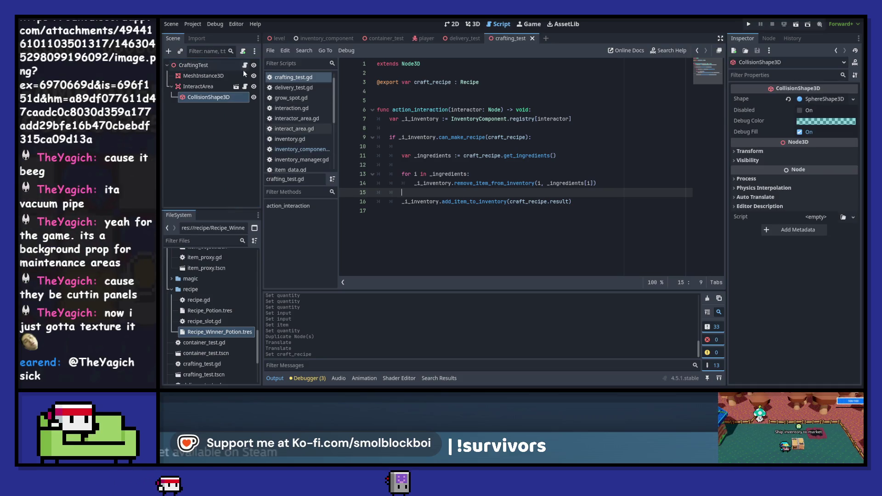
pyautogui.click(232, 65)
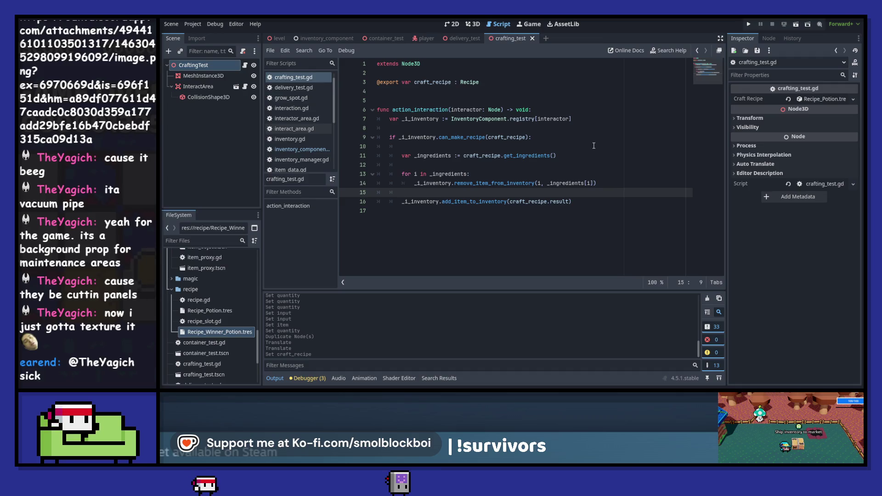
pyautogui.click(443, 219)
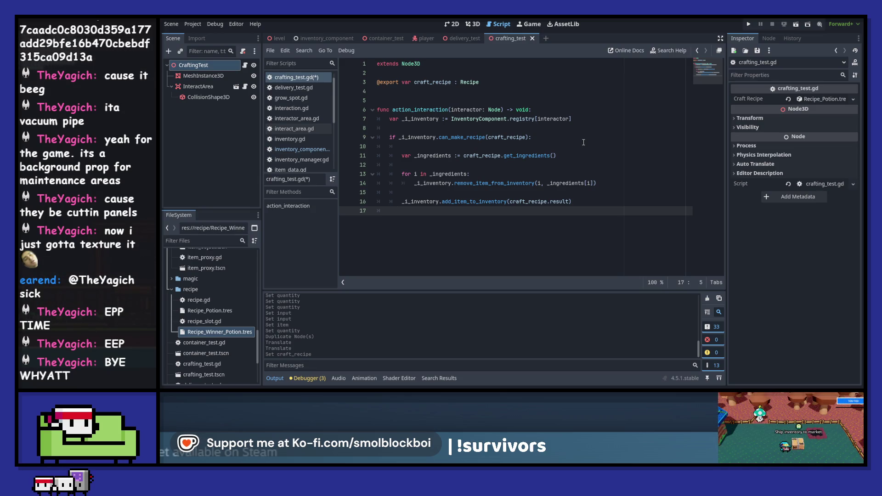
pyautogui.press('Return')
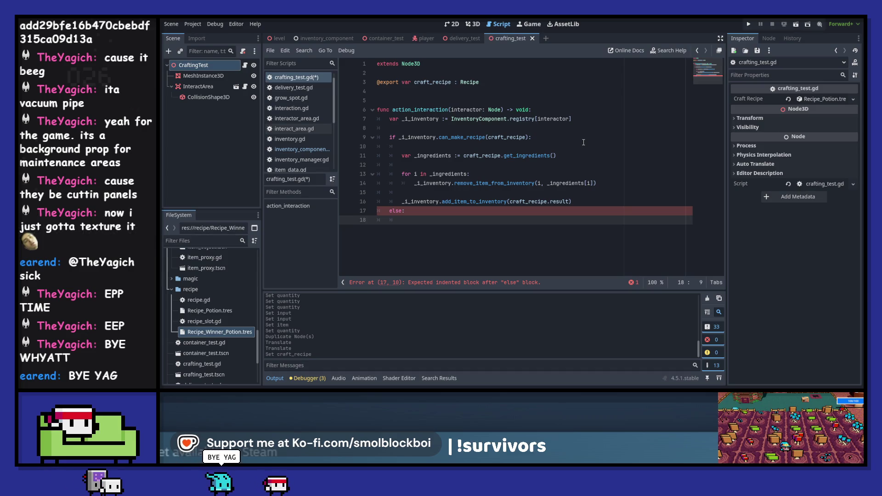
# Under else, write a print call and change its message to "requires %s".
pyautogui.write('print(')
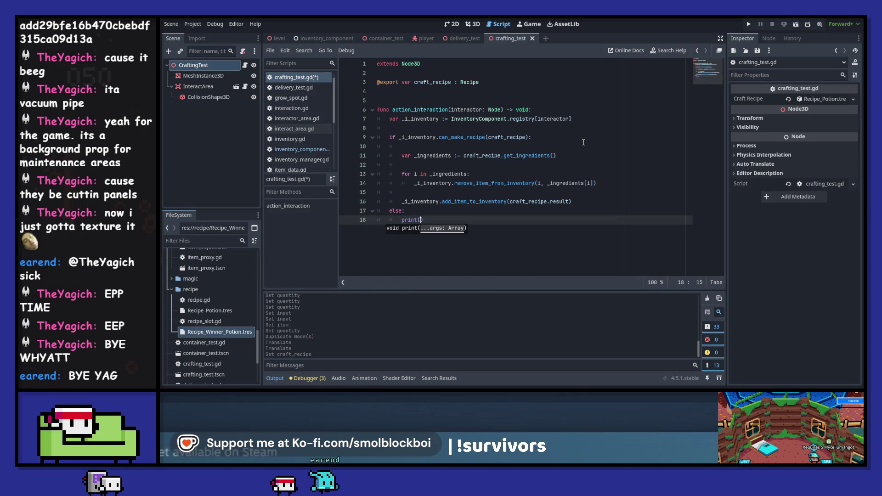
pyautogui.write('"m')
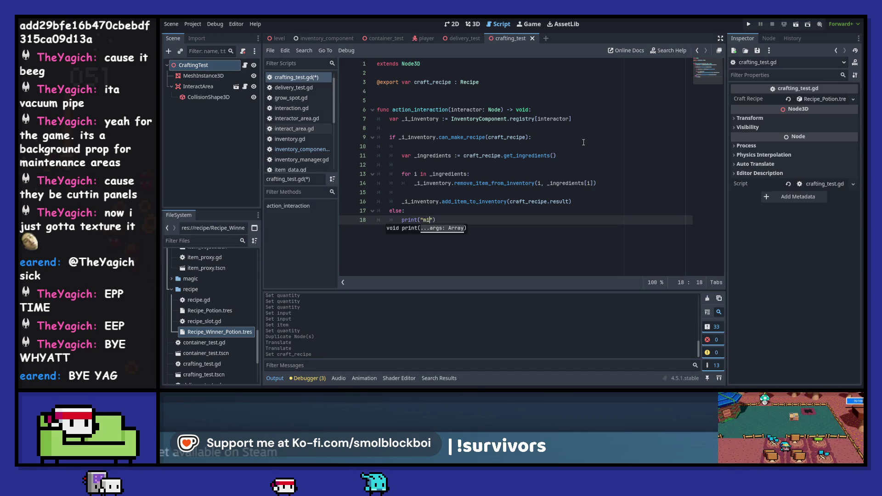
pyautogui.write('issing')
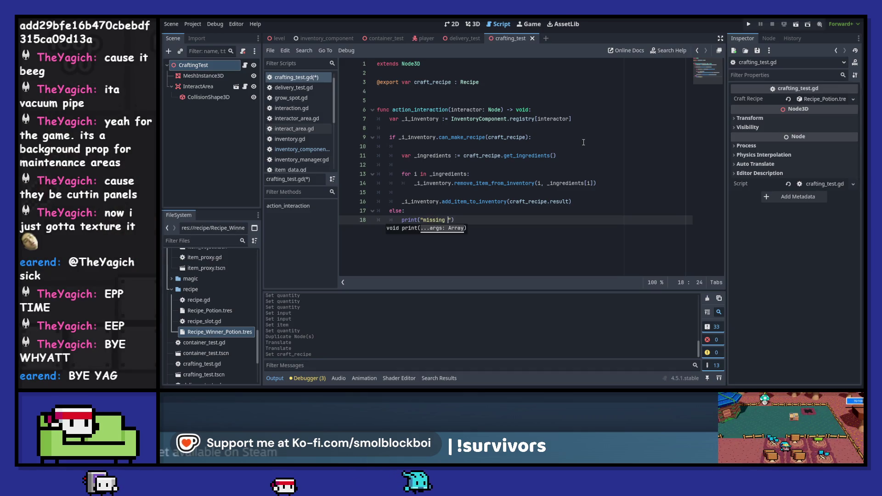
pyautogui.press('Up')
pyautogui.press('Up')
pyautogui.press('Up')
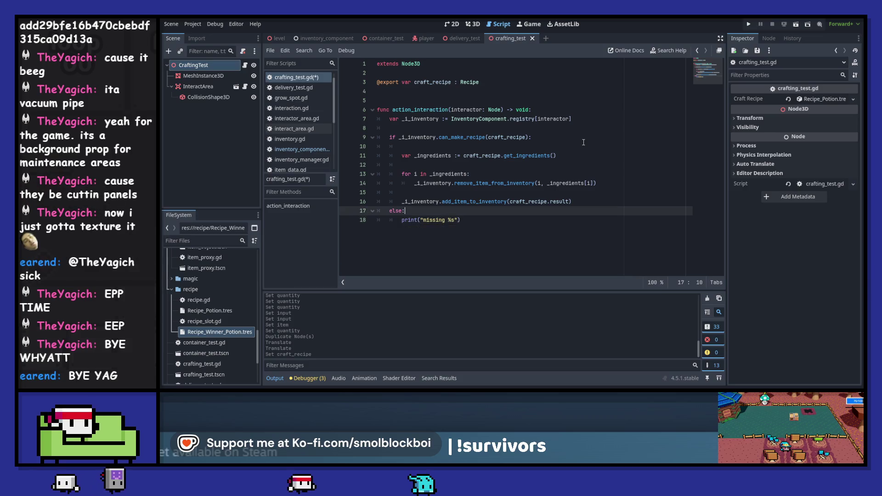
pyautogui.press('Down')
pyautogui.press('Down')
pyautogui.press('Down')
pyautogui.hotkey('ctrl', 'shift', 'Left')
pyautogui.hotkey('ctrl', 'shift', 'Left')
pyautogui.write('requires')
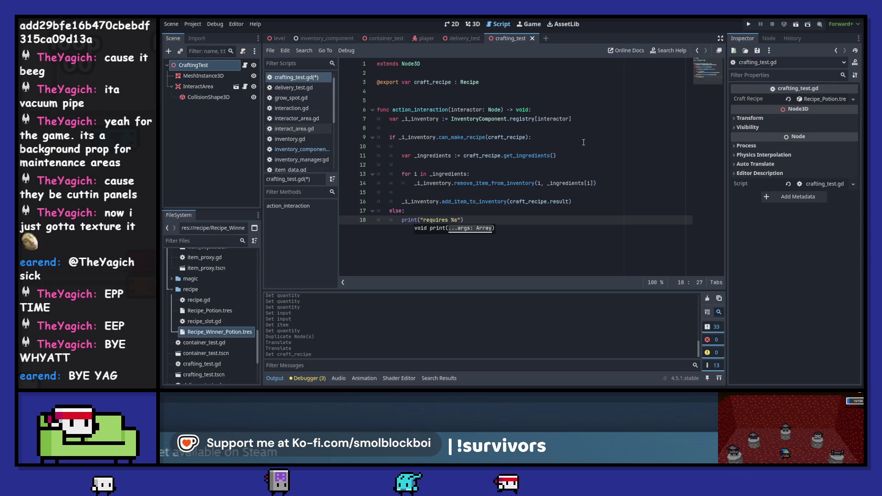
# Copy the get_ingredients lookup line into the else branch above the print.
pyautogui.press('Up')
pyautogui.press('Up')
pyautogui.press('Up')
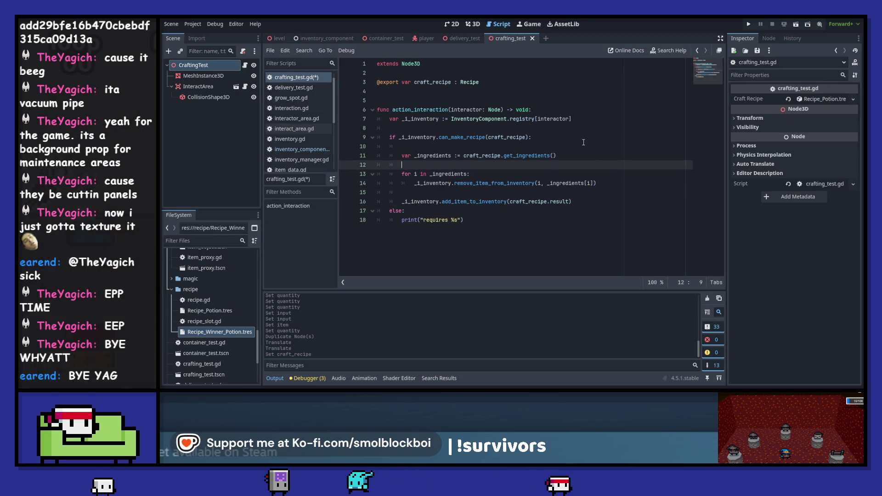
pyautogui.hotkey('ctrl', 'c')
pyautogui.press('Down')
pyautogui.press('Down')
pyautogui.hotkey('ctrl', 'v')
pyautogui.hotkey('ctrl', 'x')
pyautogui.press('Down')
pyautogui.press('Down')
pyautogui.press('Down')
pyautogui.hotkey('ctrl', 'v')
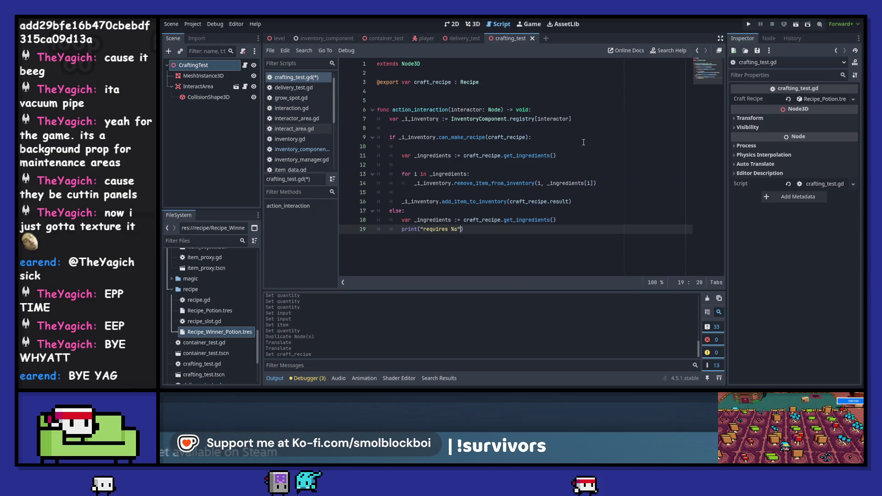
pyautogui.press('Return')
# Append % _ingredients to the print call and run the game.
pyautogui.press('Right')
pyautogui.press('Right')
pyautogui.press('Right')
pyautogui.write('% _in')
pyautogui.press('Return')
pyautogui.press('F5')
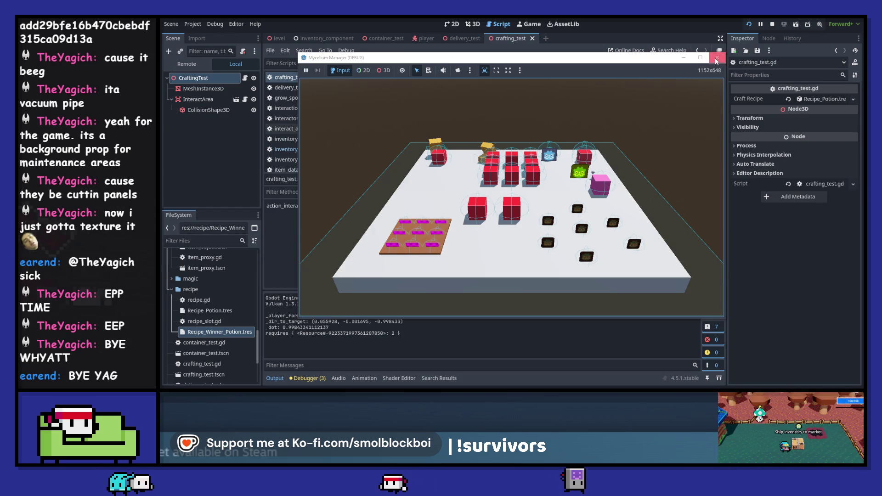
# Stop the game, open recipe.gd, and start func get_ingredient_strings() -> Dictionary[String, Int]: at its end.
pyautogui.press('F8')
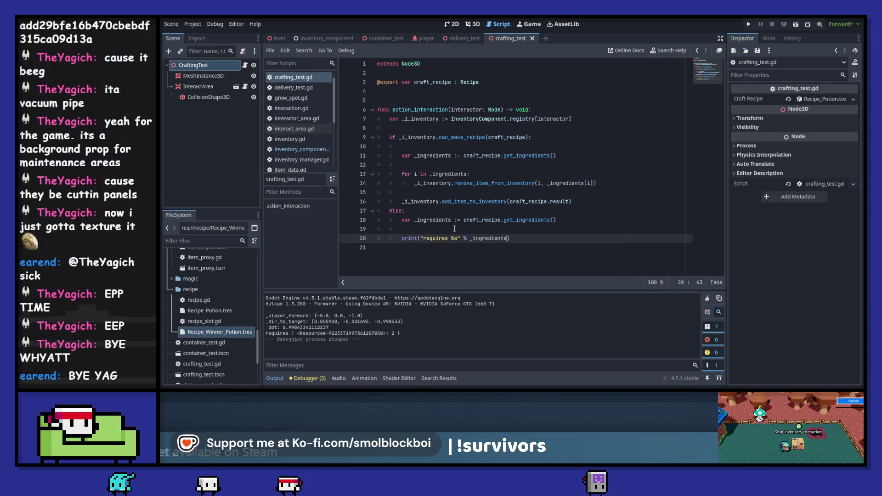
pyautogui.keyDown('ctrl'); pyautogui.click(532, 221); pyautogui.keyUp('ctrl')
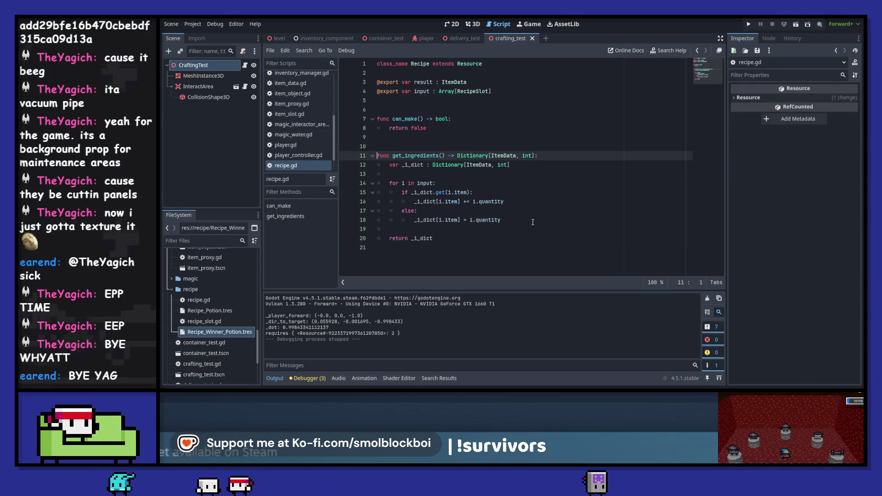
pyautogui.hotkey('ctrl', 'End')
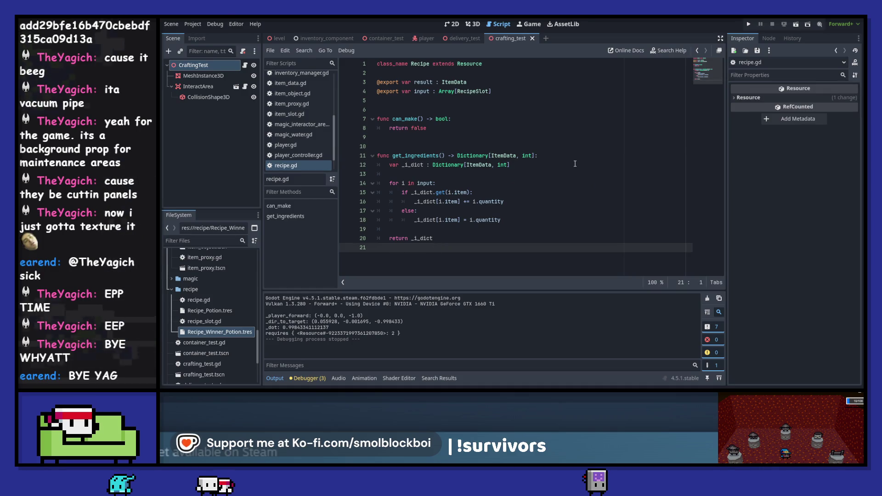
pyautogui.press('Return')
pyautogui.press('Return')
pyautogui.write('func')
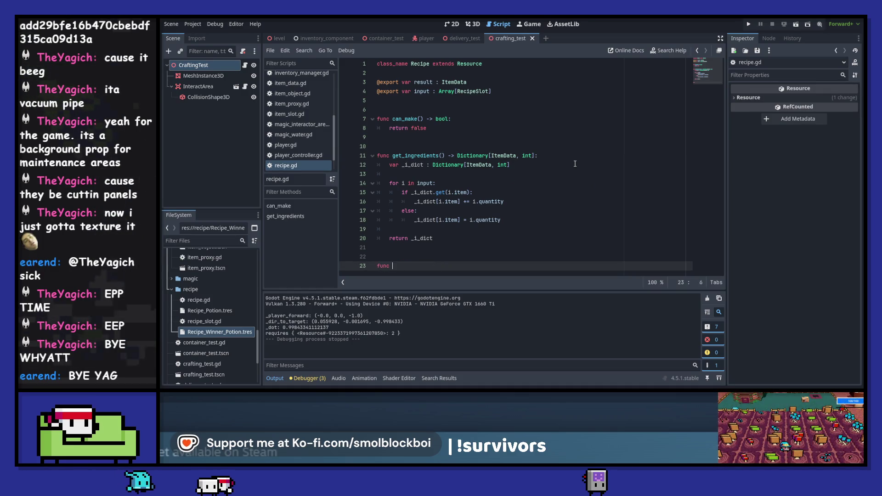
pyautogui.write(' get_in')
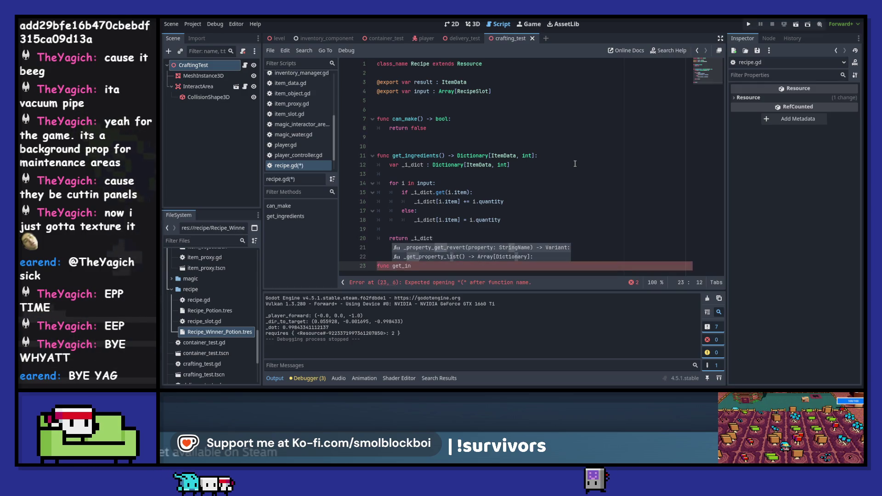
pyautogui.write('gredient_strings')
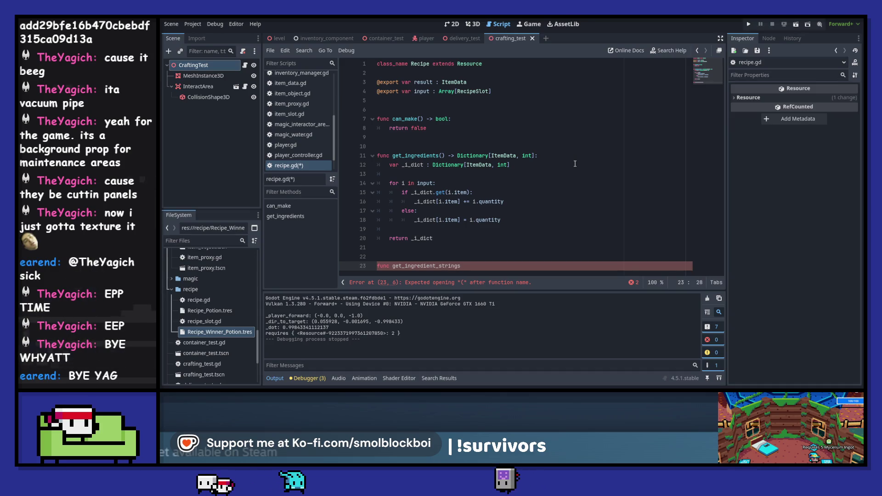
pyautogui.write('() -> Dictionary[String, Int')
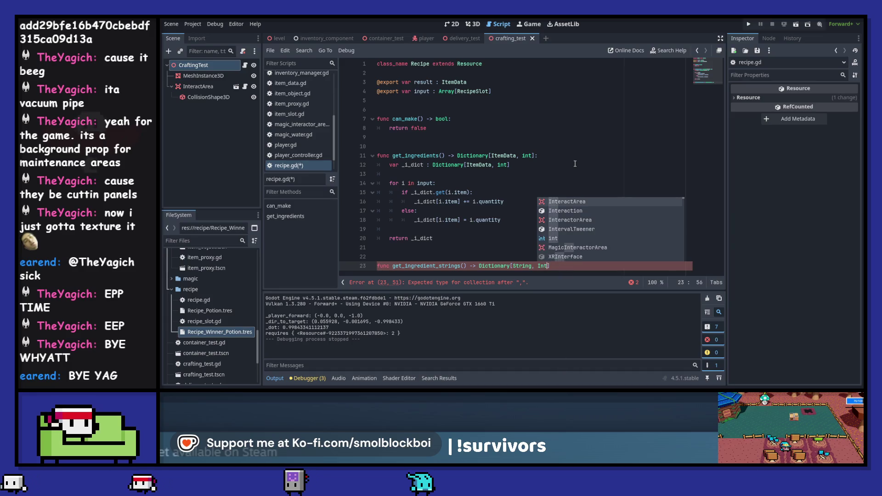
pyautogui.write(']')
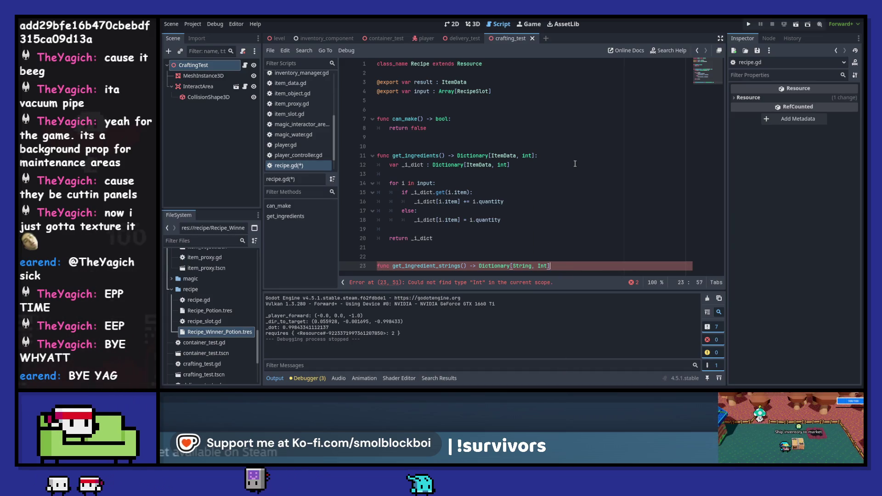
pyautogui.write(':')
# Give the function a var _s_dict : Dictionary[String, int] and return _s_dict.
pyautogui.press('Return')
pyautogui.write('var _s_')
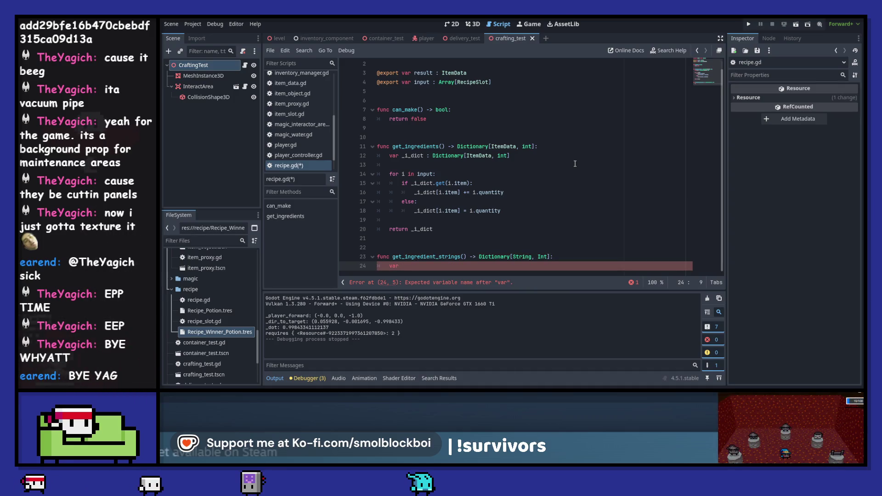
pyautogui.write('dict : Dictio')
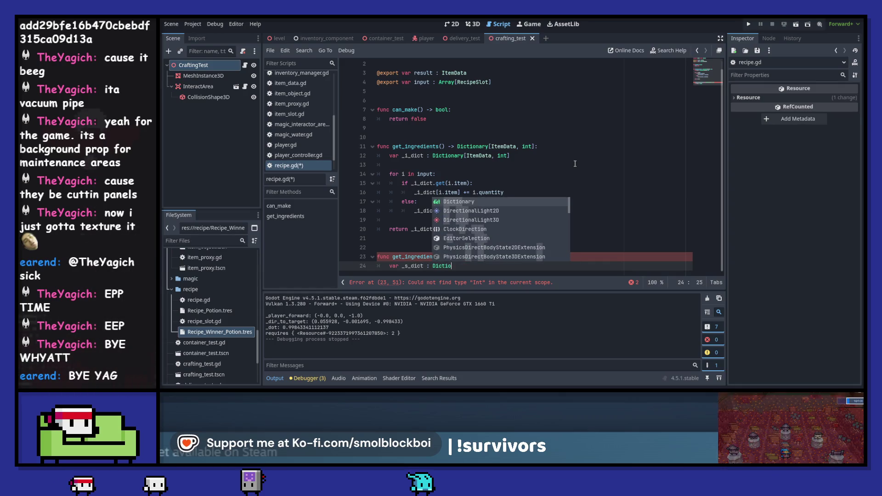
pyautogui.press('Return')
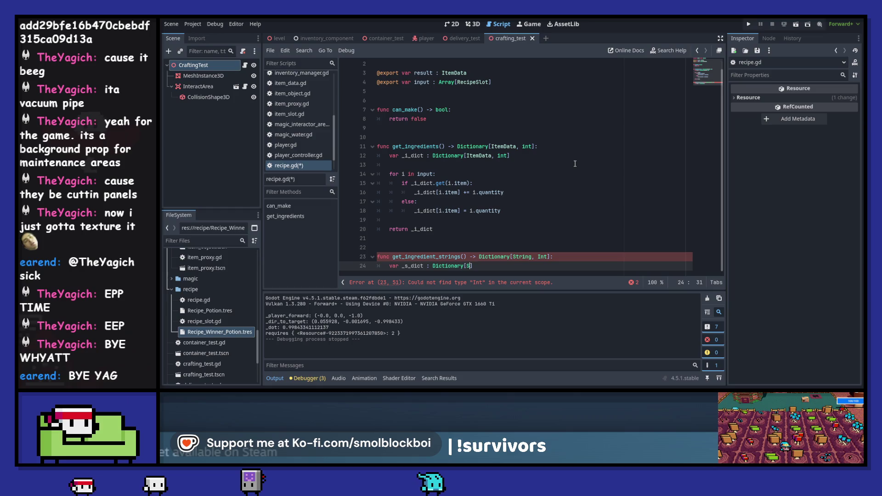
pyautogui.write('tring, int]')
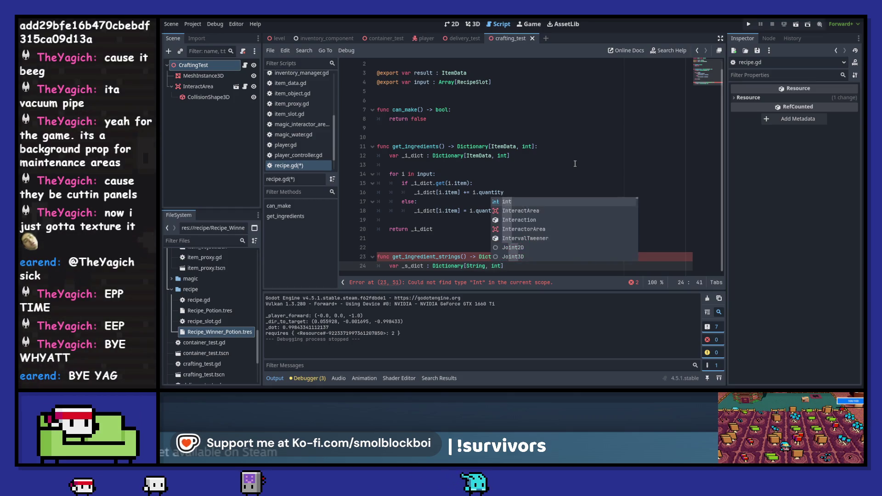
pyautogui.press('Return')
pyautogui.write('return')
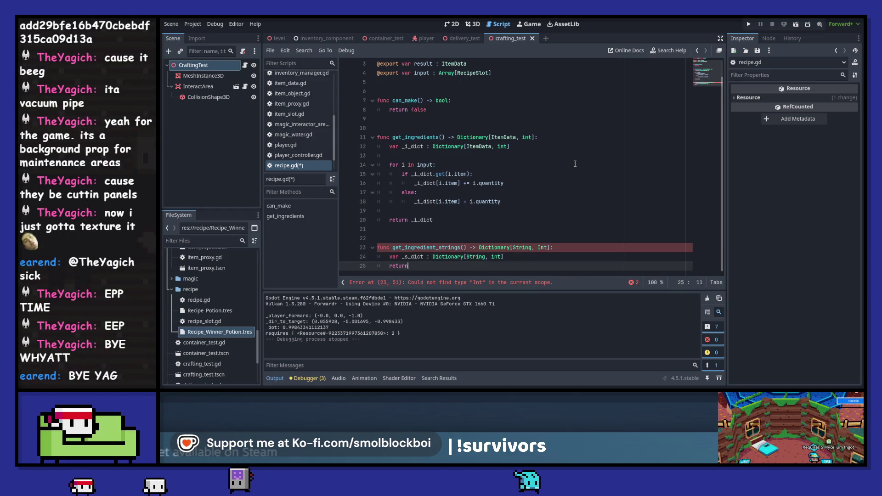
pyautogui.write(' _s_d')
pyautogui.press('Return')
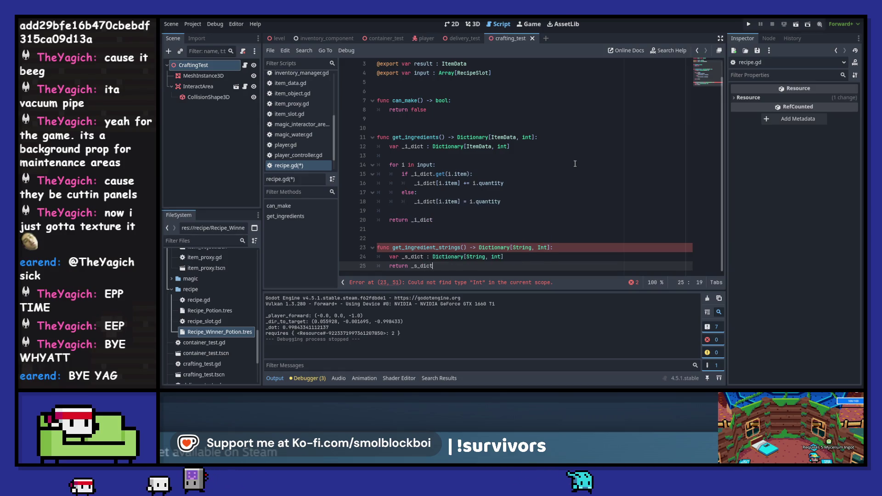
# Fix the return type from Int to int, add blank body lines, and save recipe.gd.
pyautogui.press('Up')
pyautogui.press('Up')
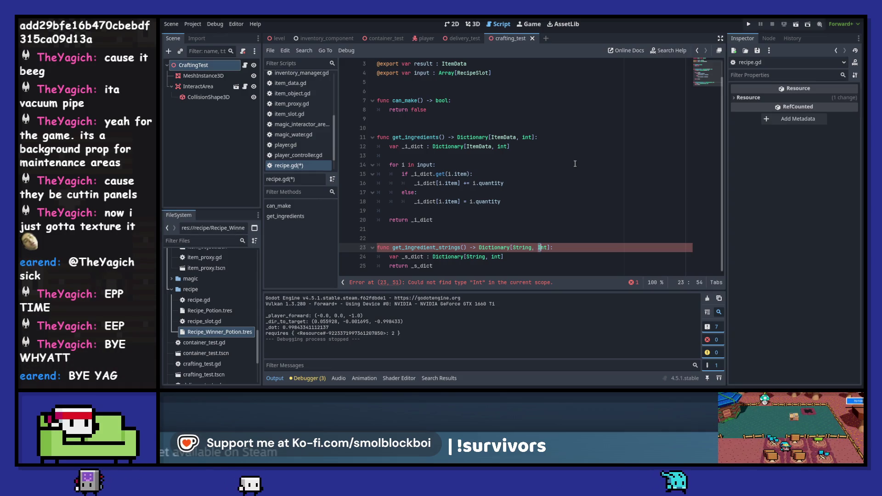
pyautogui.press('BackSpace')
pyautogui.write('i')
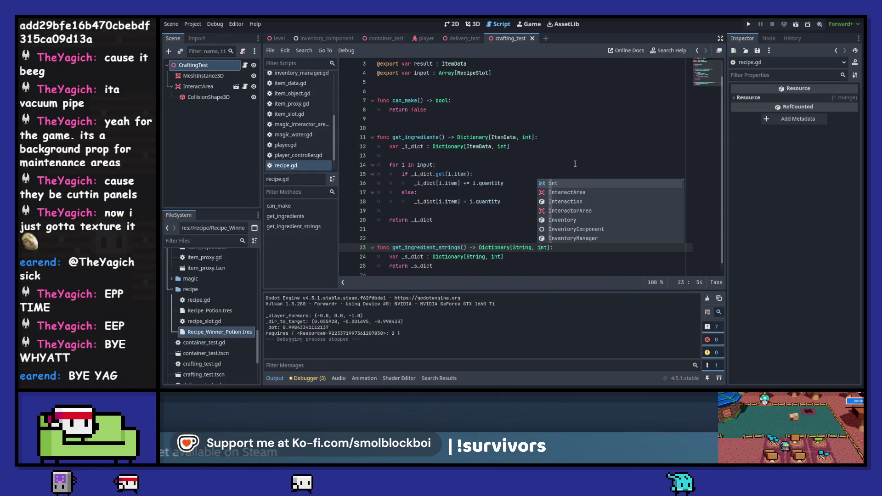
pyautogui.press('Escape')
pyautogui.press('Down')
pyautogui.press('Return')
pyautogui.press('Return')
pyautogui.press('Return')
pyautogui.press('Up')
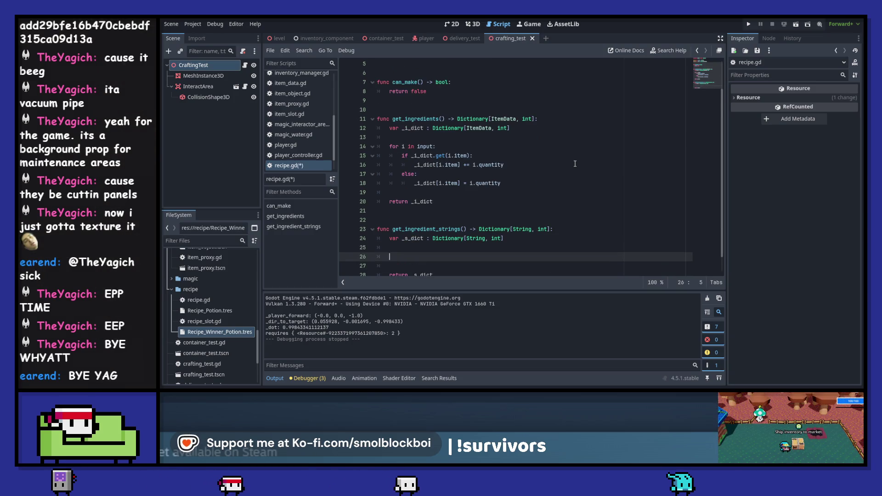
pyautogui.press('Up')
pyautogui.press('Up')
pyautogui.press('Up')
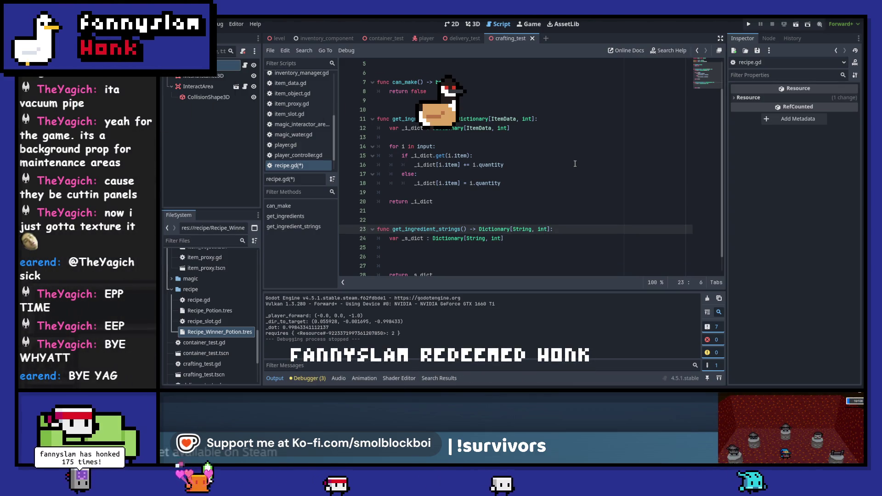
pyautogui.hotkey('ctrl', 'Right')
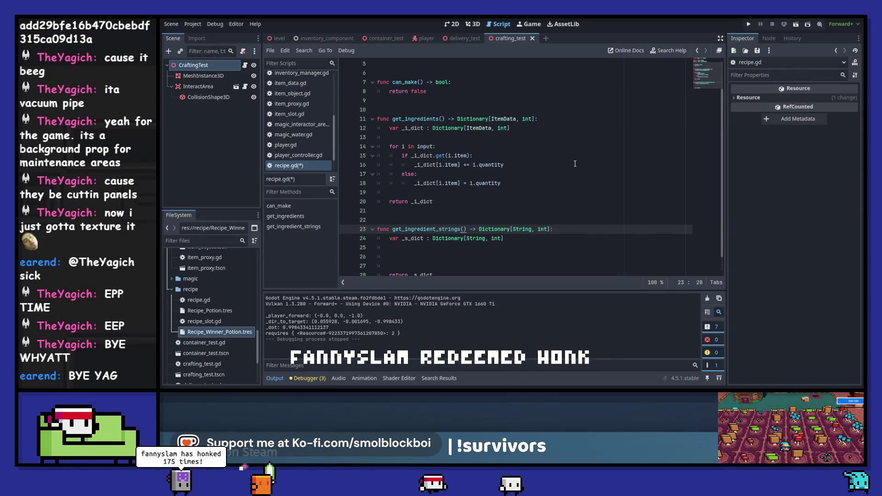
pyautogui.press('Right')
pyautogui.hotkey('ctrl', 's')
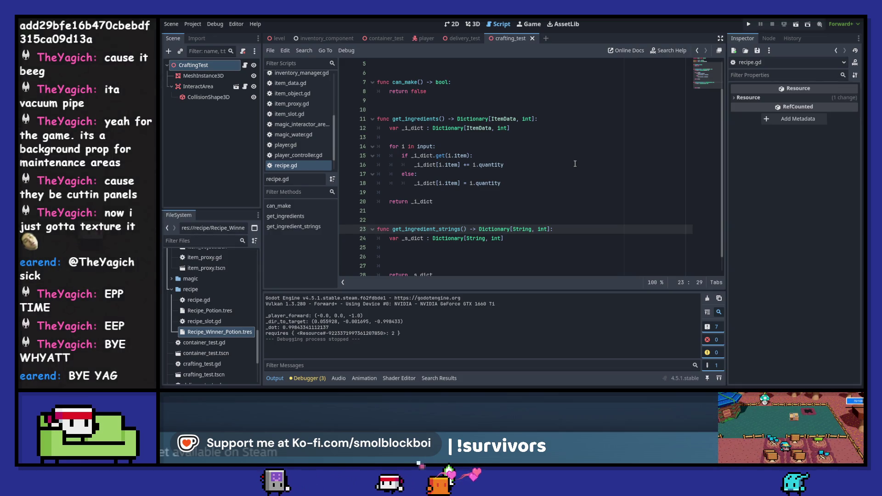
# Add an i_dict : Dictionary[ItemData, int] parameter and a for i in i_dict loop.
pyautogui.write('ict')
pyautogui.write(' : Dictionary')
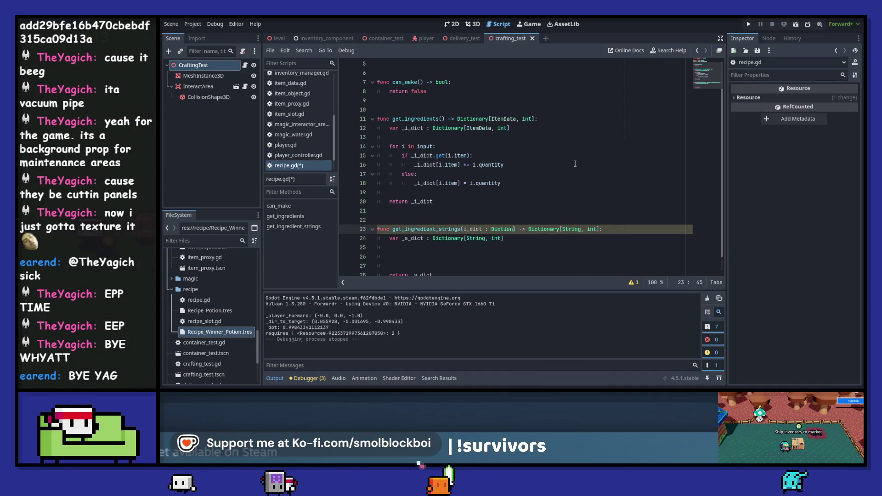
pyautogui.write('[')
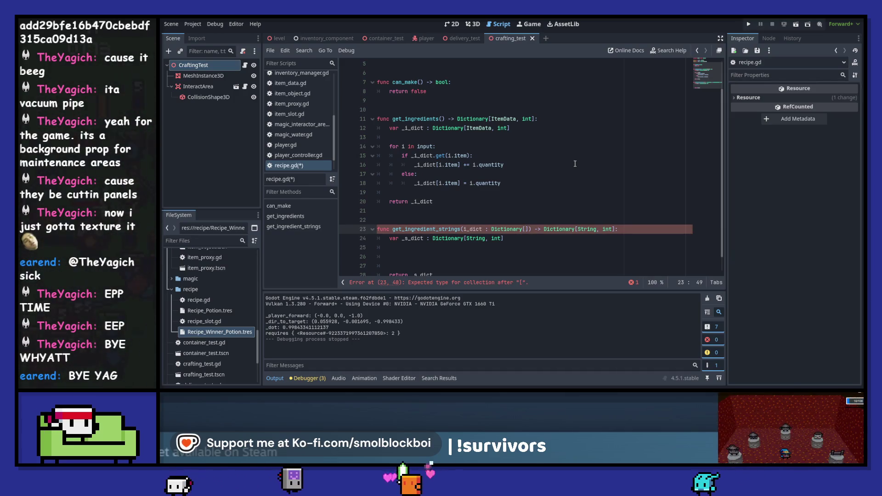
pyautogui.write('ItemData, int')
pyautogui.press('Down')
pyautogui.press('Down')
pyautogui.press('Down')
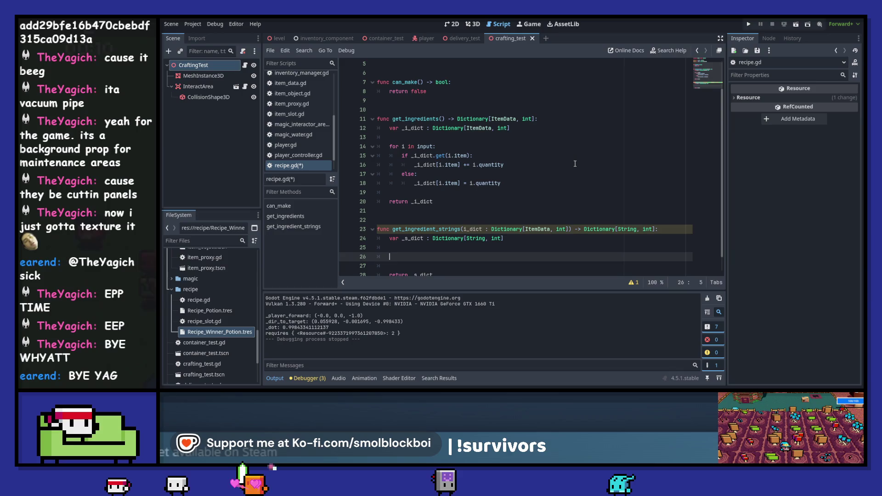
pyautogui.write('for i in i_')
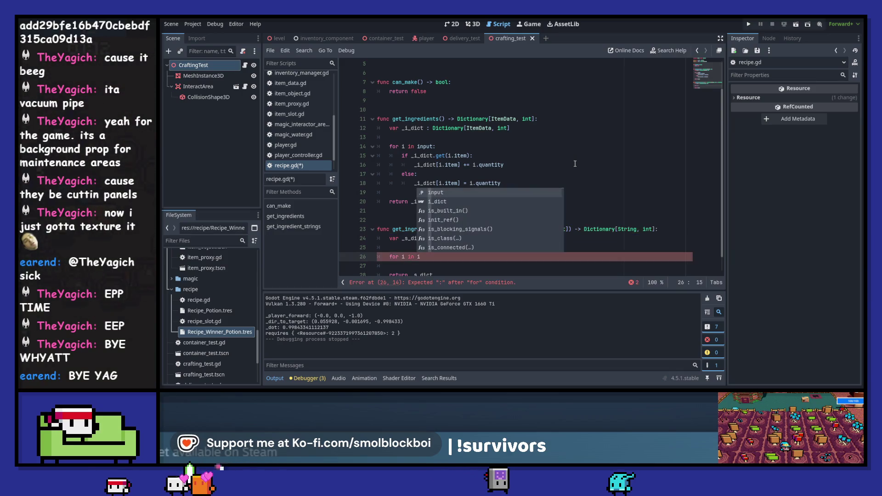
pyautogui.write('dict:')
pyautogui.press('Return')
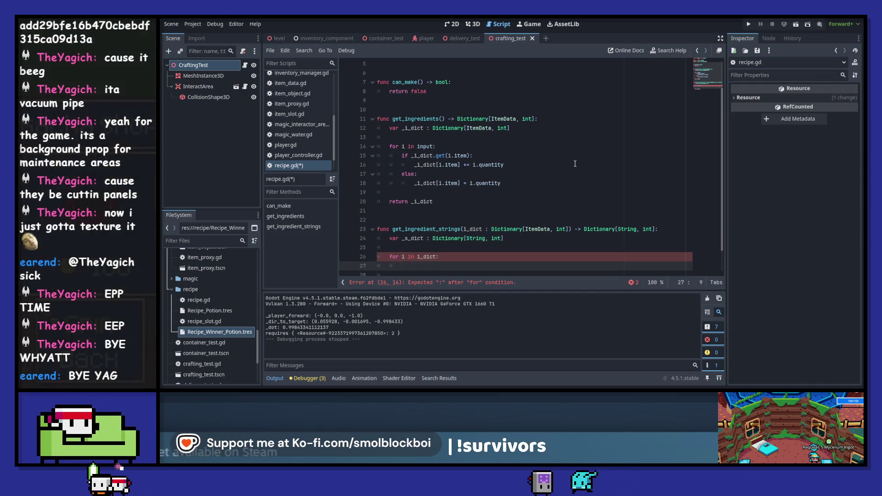
# Type the loop body _s_dict[i.name] += i_dict[i using autocomplete.
pyautogui.scroll(-1, 579, 138)
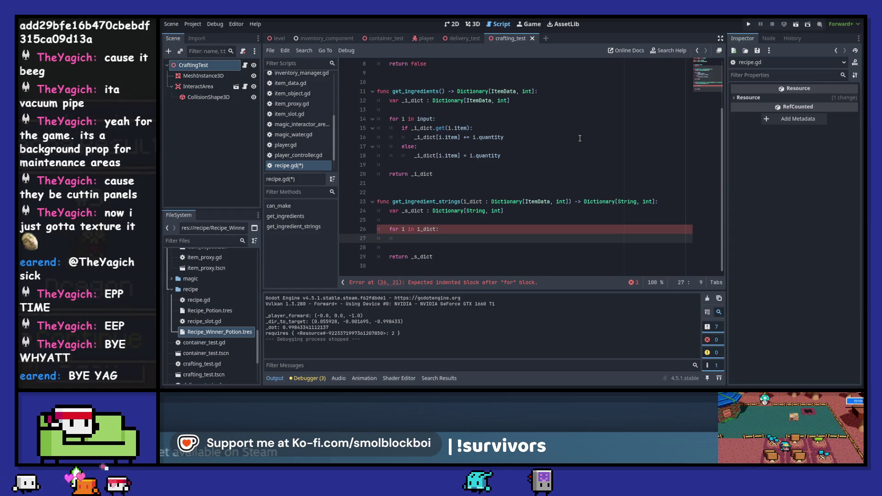
pyautogui.write('_s_dict')
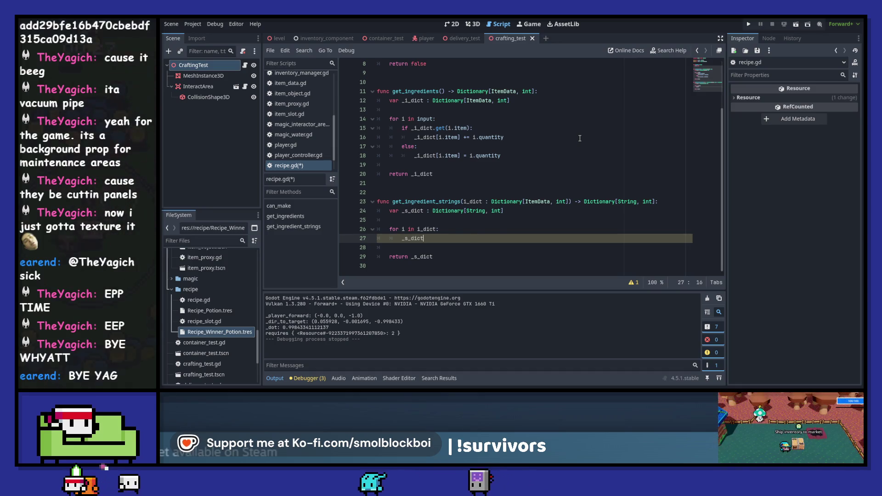
pyautogui.write('[i.name] +=')
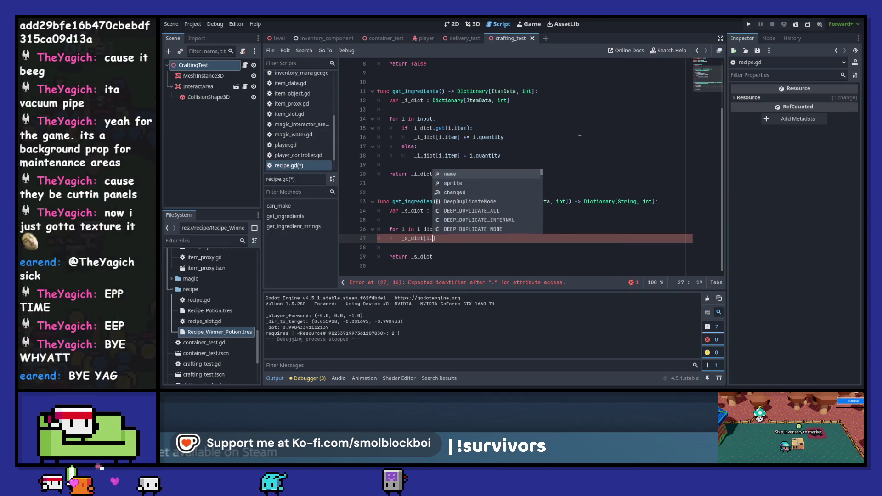
pyautogui.press('Return')
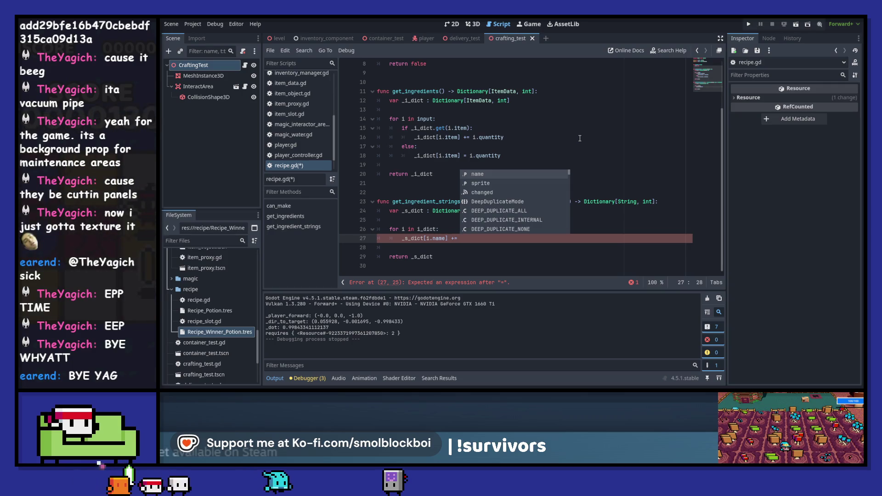
pyautogui.press('Escape')
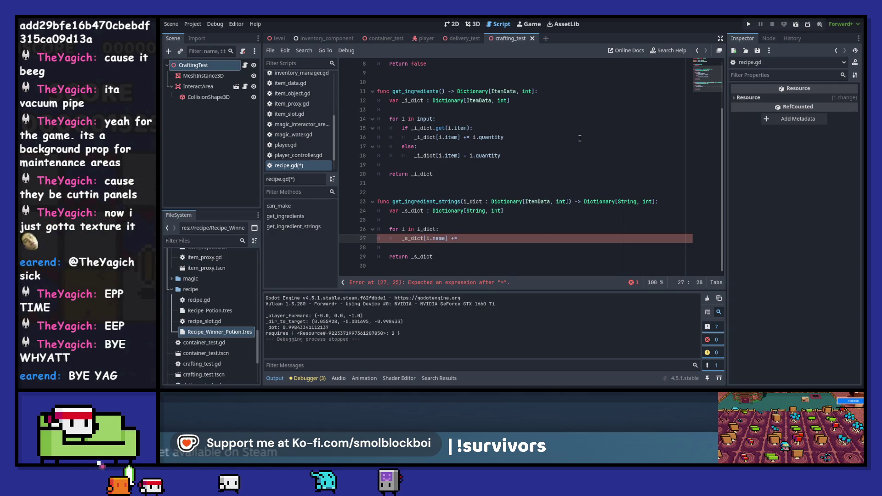
pyautogui.write('i')
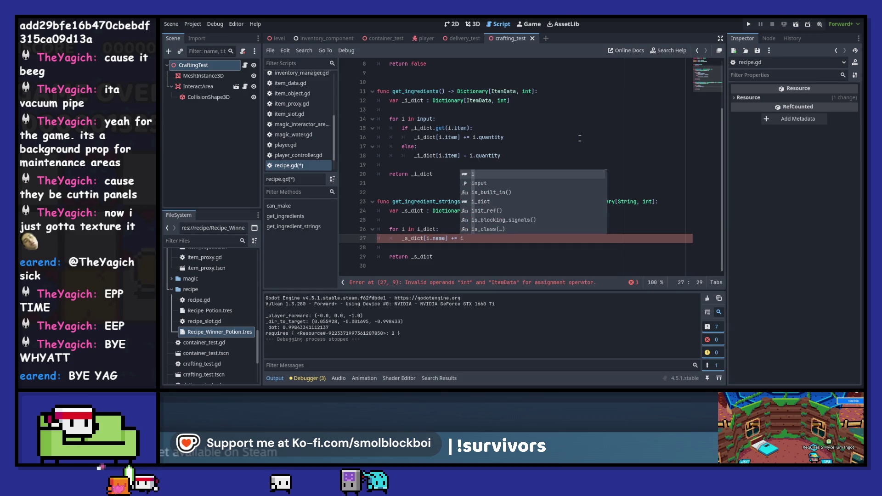
pyautogui.write('_dict')
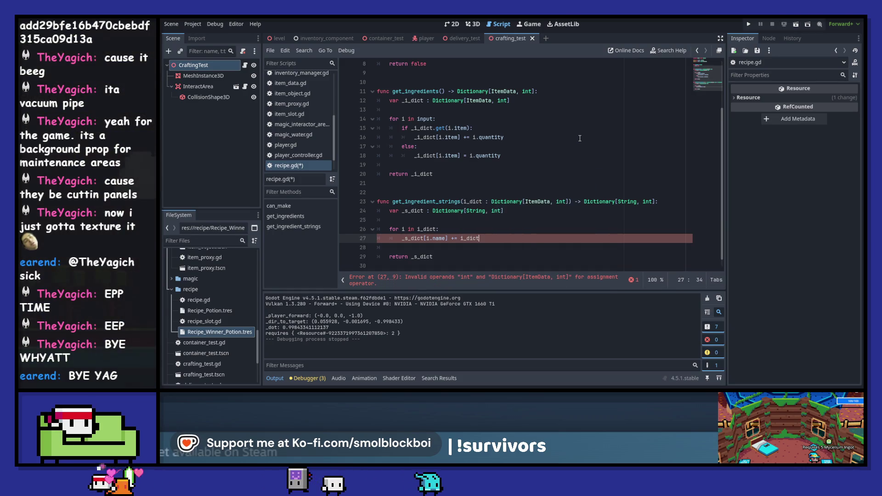
pyautogui.write('.')
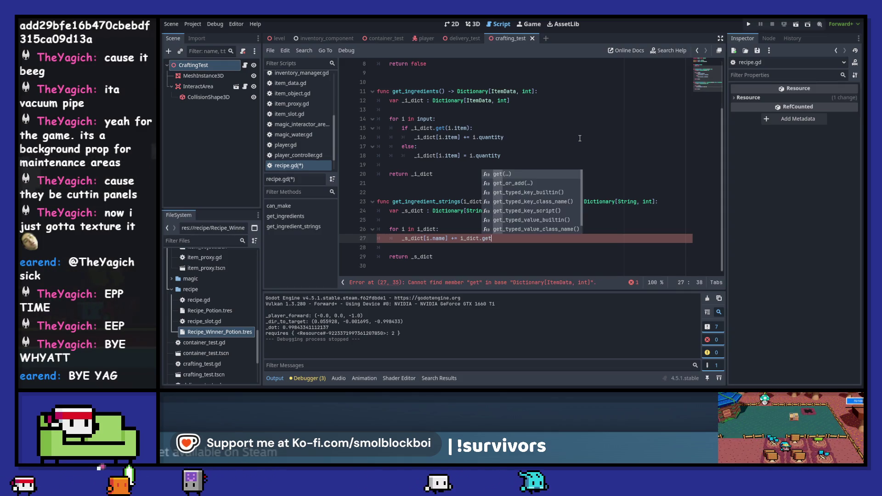
pyautogui.press('BackSpace')
pyautogui.write('[')
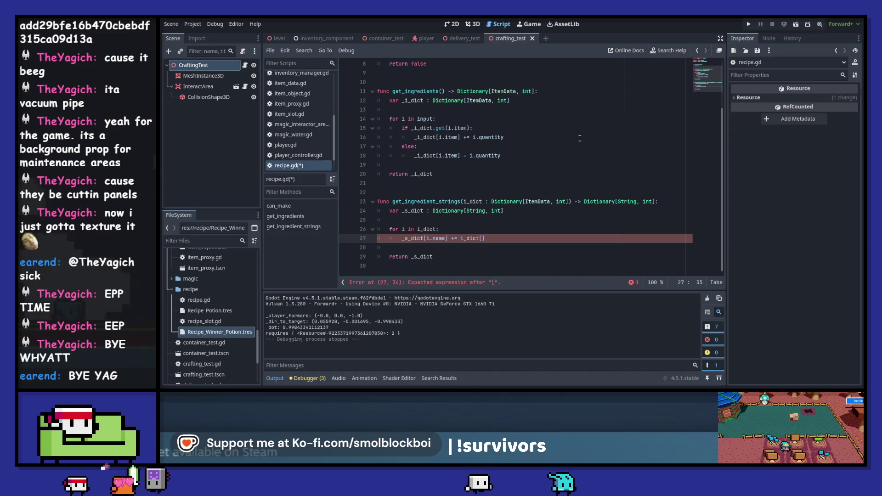
pyautogui.write('i')
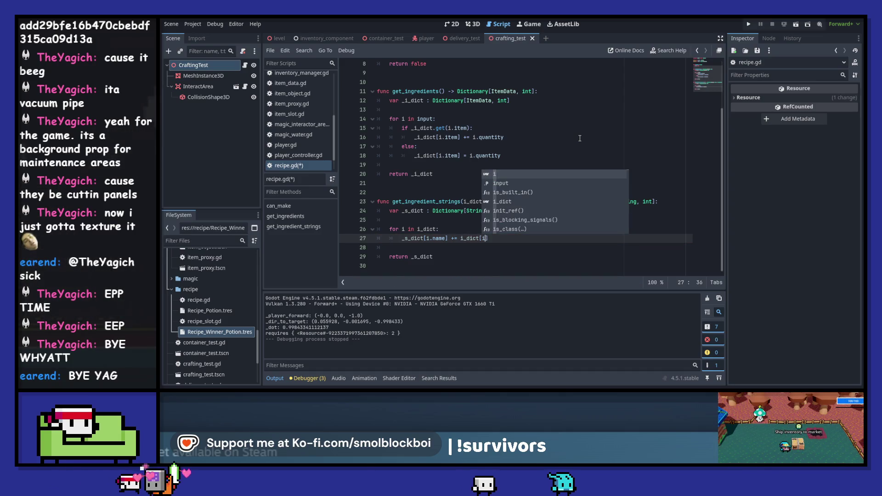
pyautogui.press('Escape')
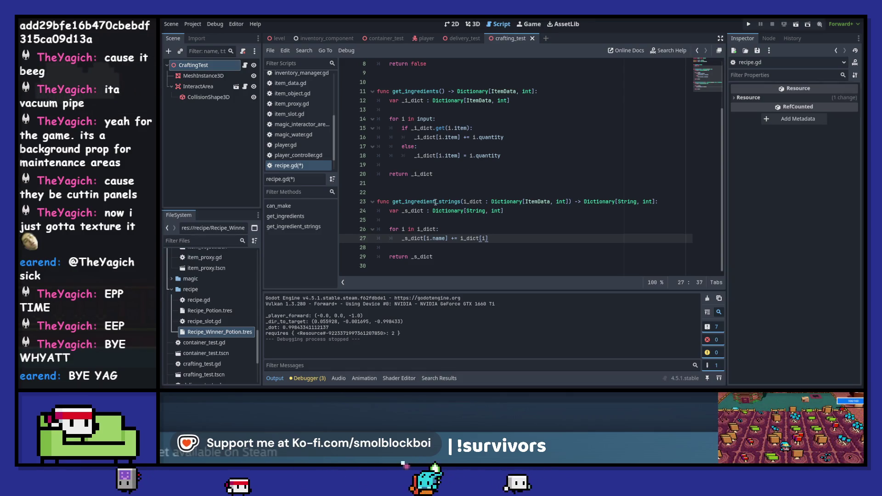
# Save recipe.gd, make crafting_test.gd print craft_recipe.get_ingredient_strings(_ingredients), and run with F6.
pyautogui.doubleClick(435, 202)
pyautogui.hotkey('ctrl', 's')
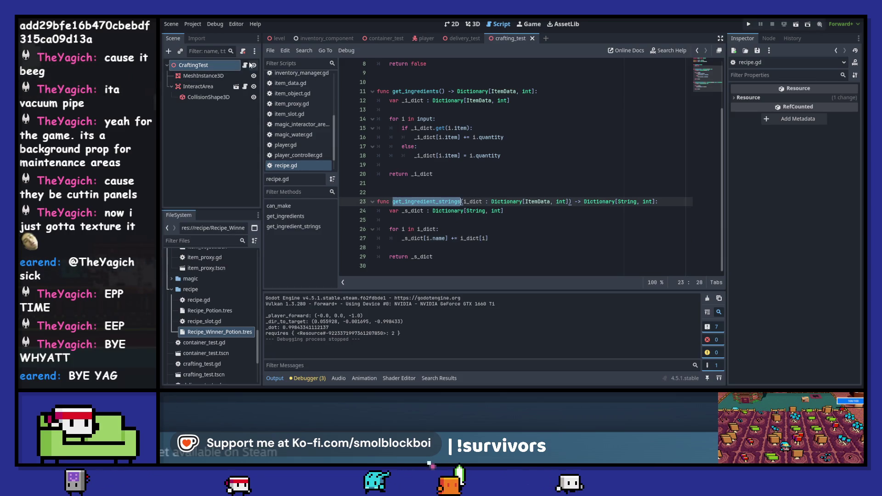
pyautogui.click(246, 64)
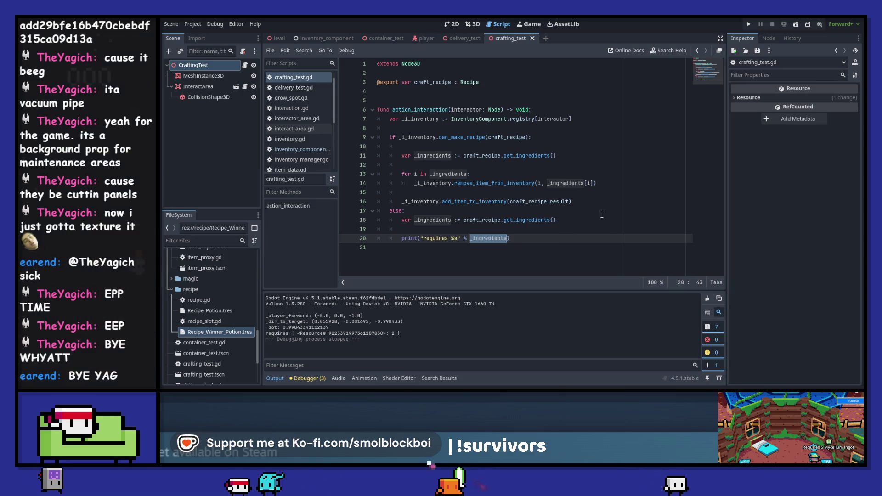
pyautogui.write('cra')
pyautogui.write('_recipe')
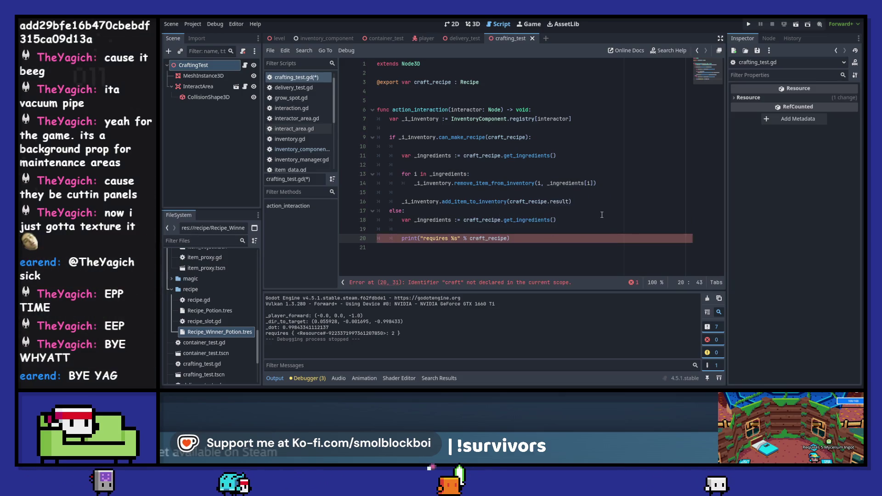
pyautogui.write('(_in')
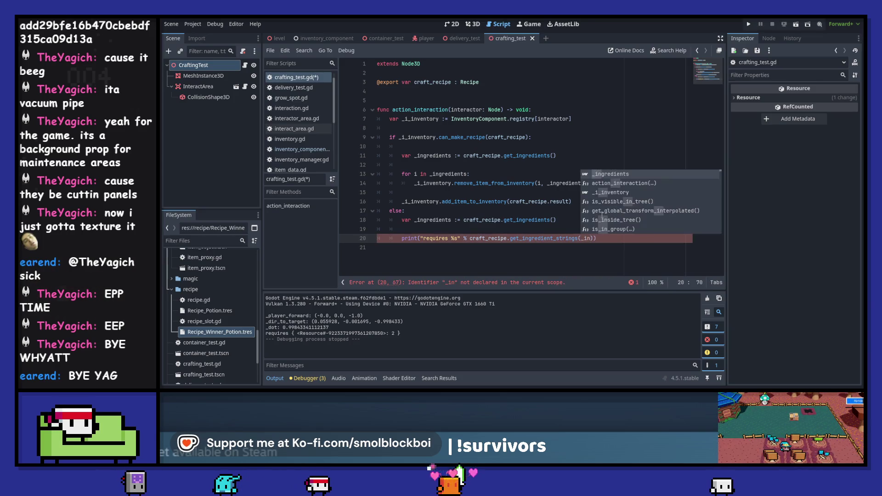
pyautogui.press('Return')
pyautogui.press('F6')
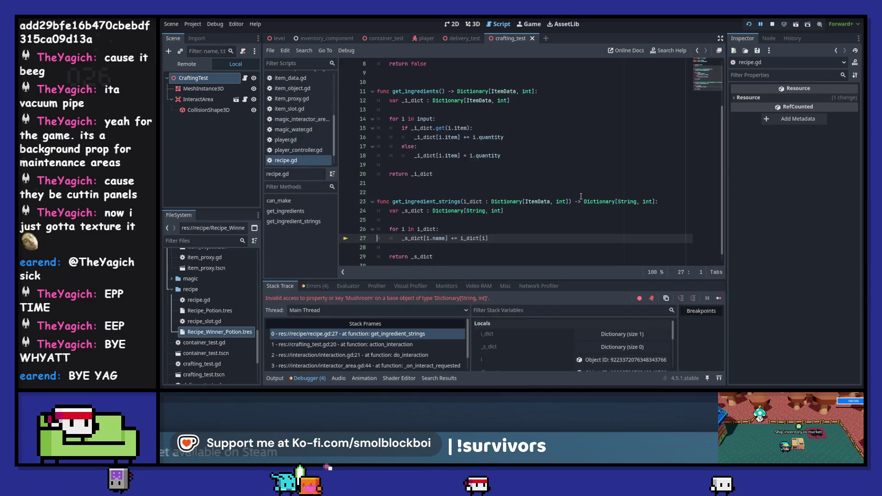
# Stop the erroring game and add an 'if _s_dict.get(i.name):' check inside the loop.
pyautogui.click(773, 25)
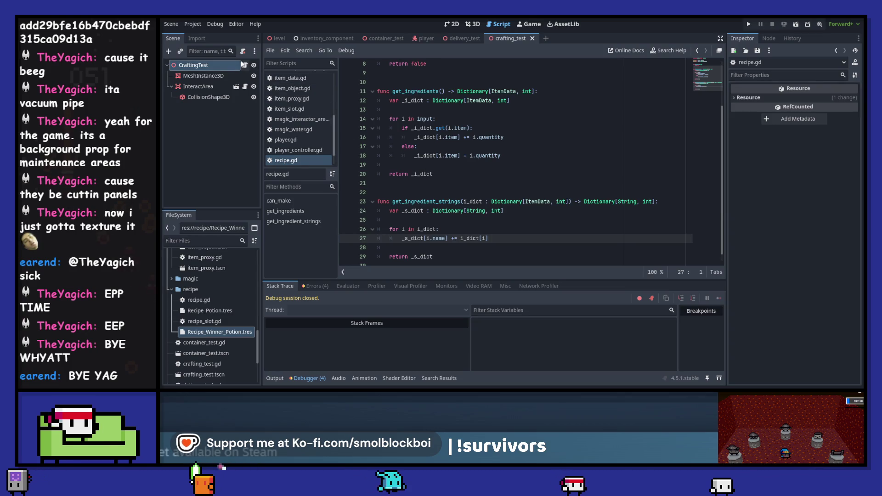
pyautogui.click(462, 238)
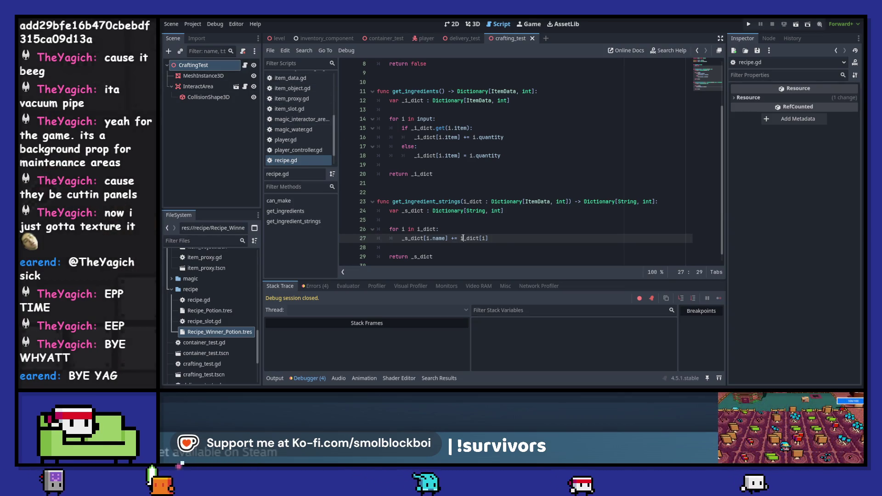
pyautogui.click(516, 229)
pyautogui.press('Return')
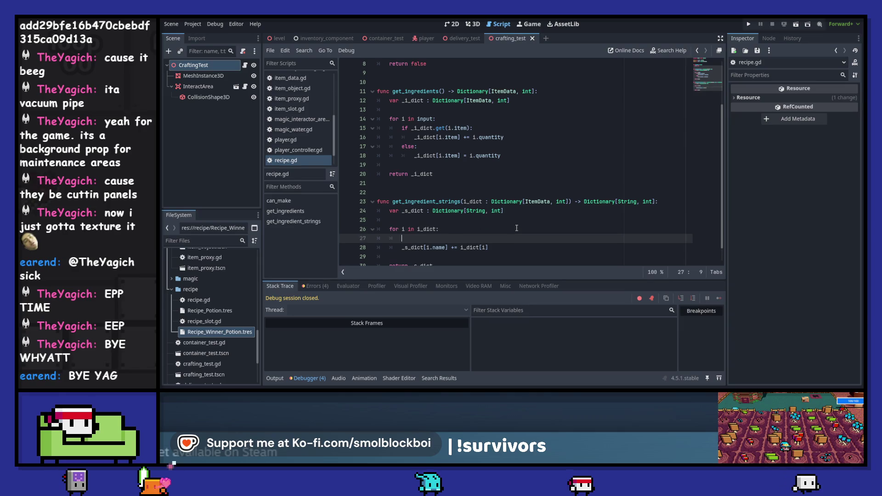
pyautogui.write('if _s_dict.get')
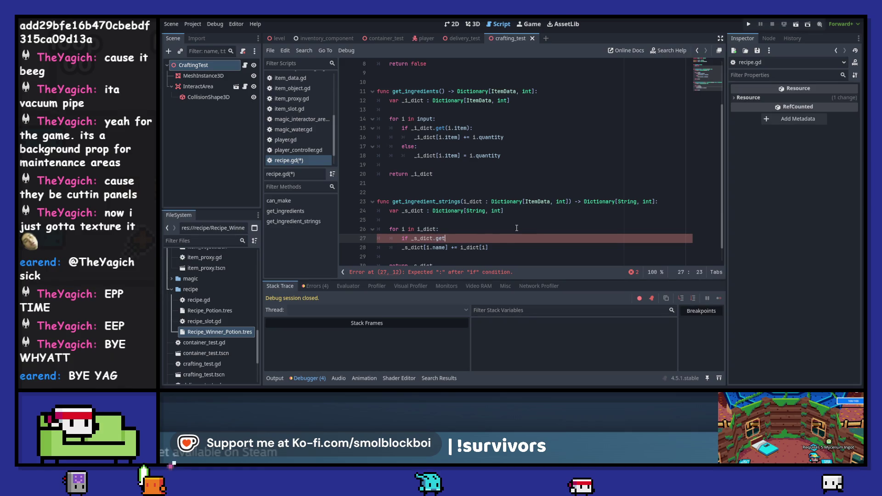
pyautogui.write('(i.name)')
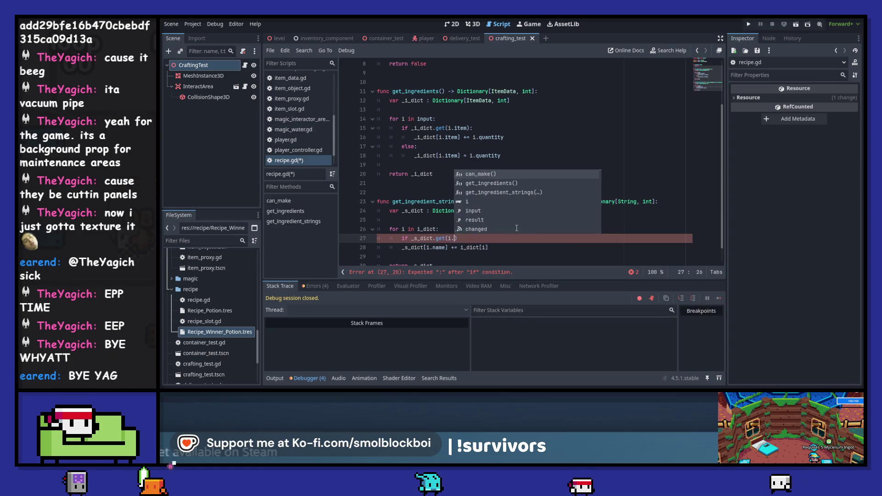
pyautogui.write(':')
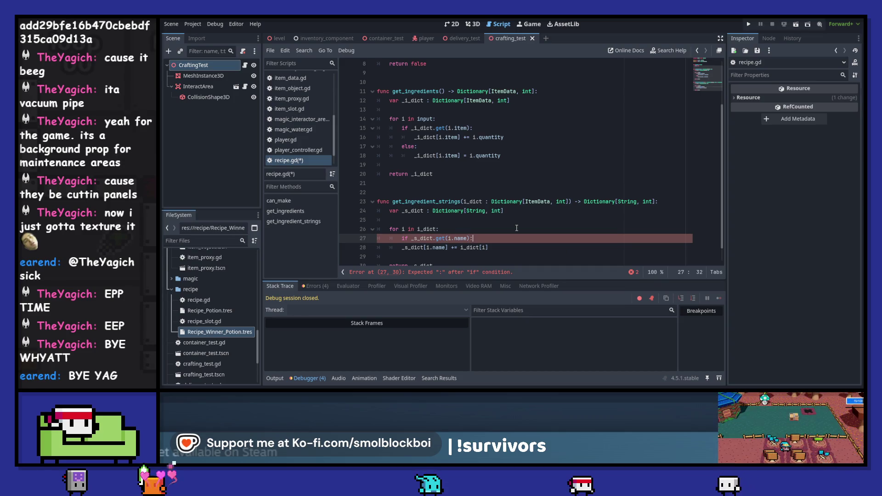
pyautogui.press('Down')
# Add an else branch assigning _s_dict[i.name] = i_dict[i], then save recipe.gd.
pyautogui.press('End')
pyautogui.press('Return')
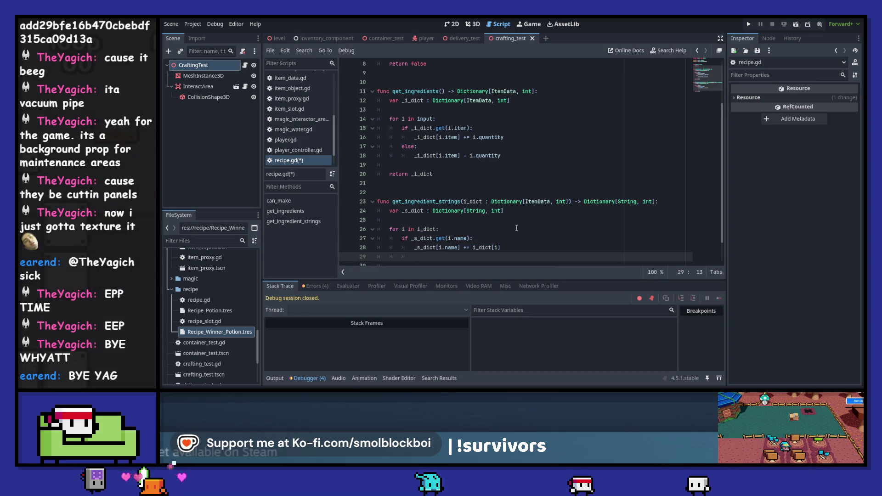
pyautogui.write('else:')
pyautogui.press('Return')
pyautogui.write('_s_dict[i.name] += i_dict[i]')
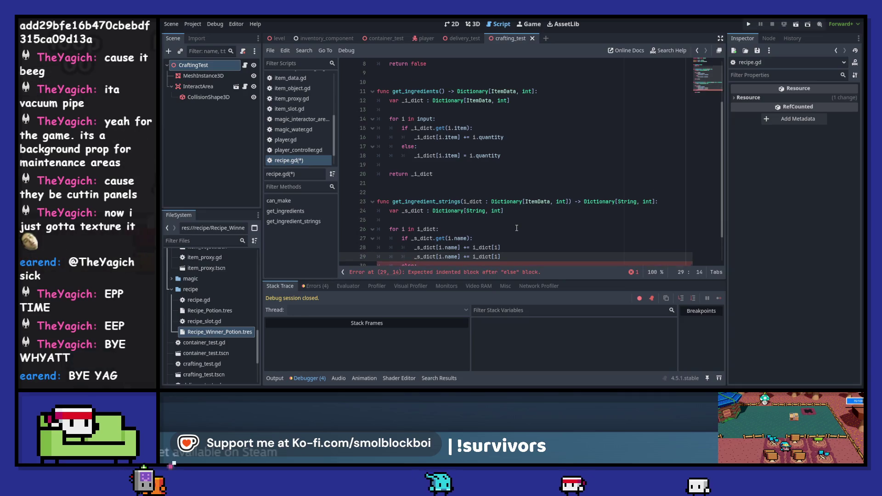
pyautogui.press('Right')
pyautogui.press('Right')
pyautogui.press('Right')
pyautogui.press('Delete')
pyautogui.hotkey('ctrl', 's')
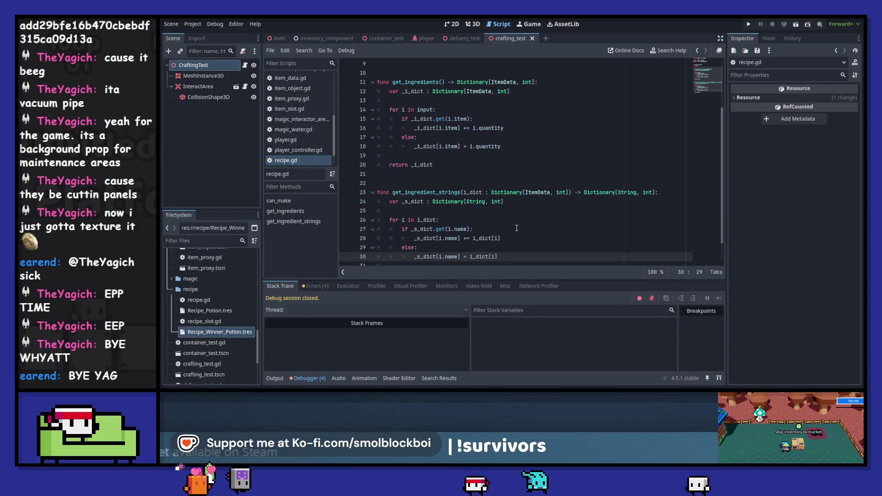
pyautogui.scroll(-1, 518, 215)
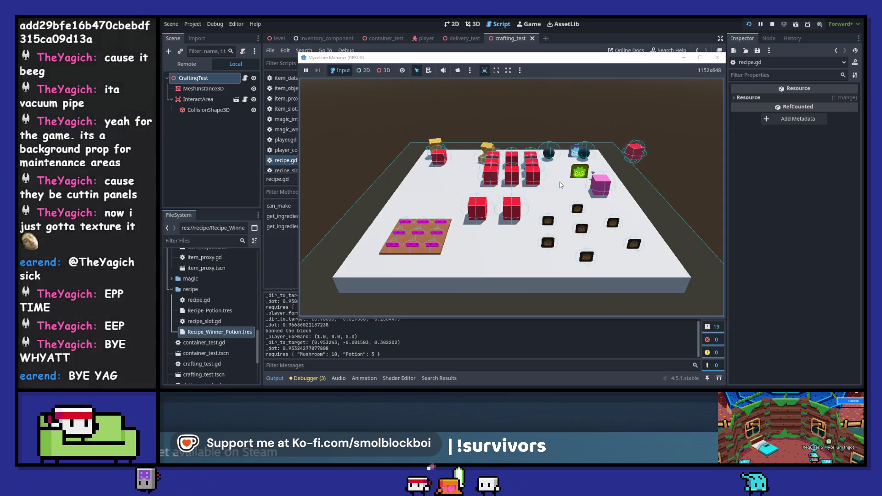
# Close the previous game window and relaunch the project for a play-test.
pyautogui.click(719, 59)
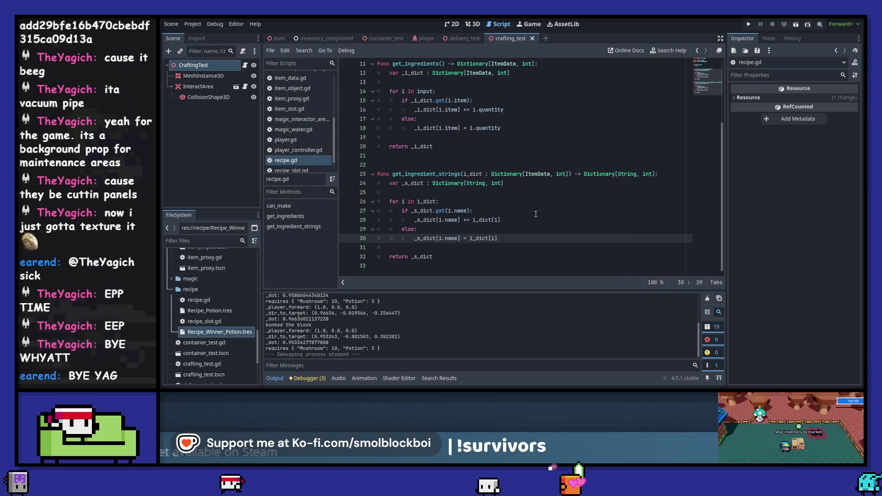
pyautogui.scroll(3, 535, 213)
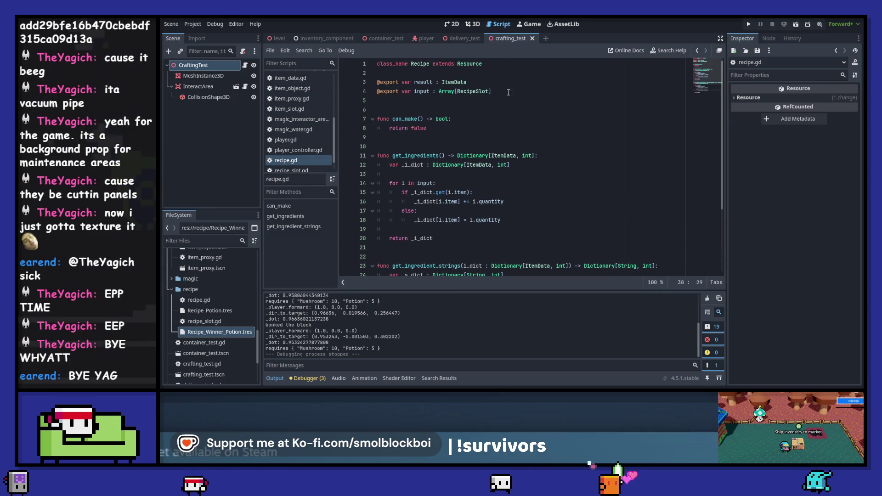
pyautogui.click(749, 24)
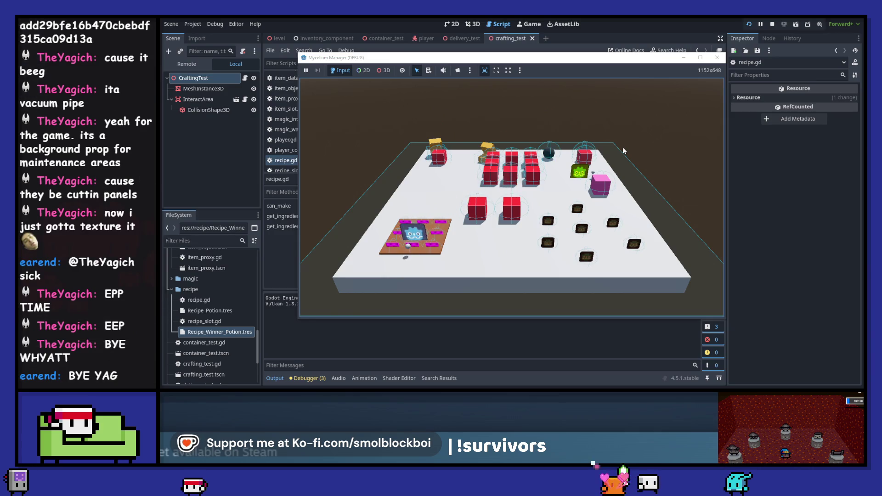
# Walk the player around the crafting board harvesting mushrooms.
pyautogui.press('e')
pyautogui.press('a')
pyautogui.press('e')
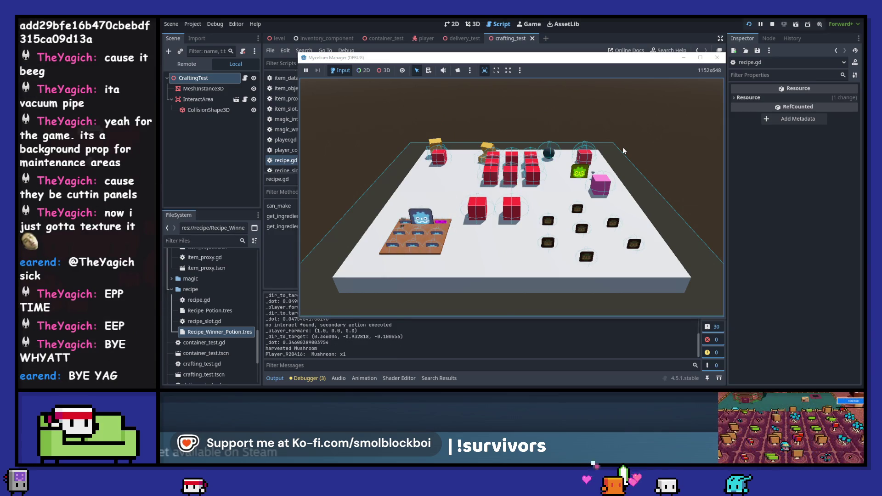
pyautogui.press('a')
pyautogui.press('e')
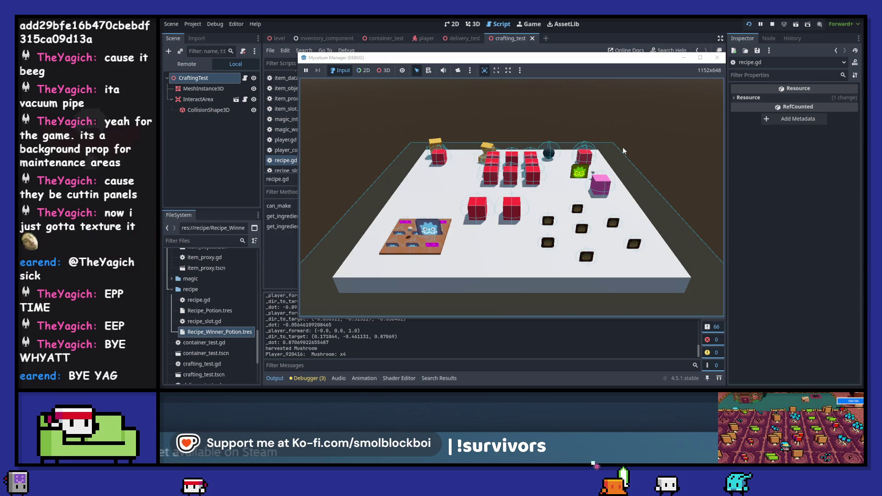
pyautogui.press('e')
pyautogui.press('e')
pyautogui.press('e')
pyautogui.press('d')
pyautogui.press('d')
pyautogui.press('a')
pyautogui.press('d')
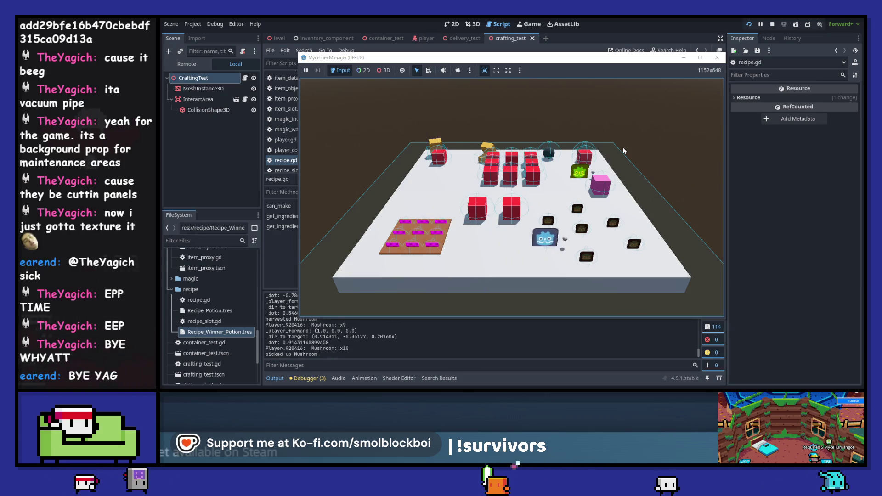
pyautogui.press('w')
pyautogui.press('s')
pyautogui.press('d')
pyautogui.press('w')
pyautogui.press('a')
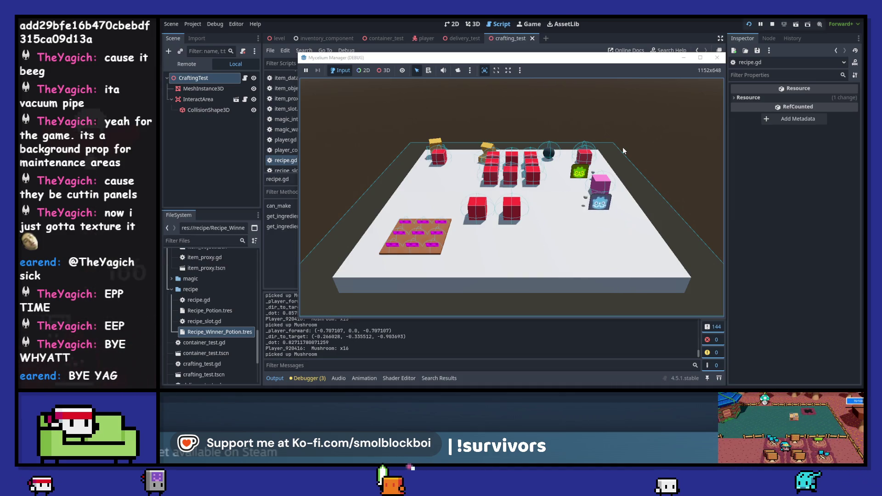
# Craft a Potion at the crafting station, then bonk the red cube into the air.
pyautogui.press('w')
pyautogui.press('e')
pyautogui.press('e')
pyautogui.press('e')
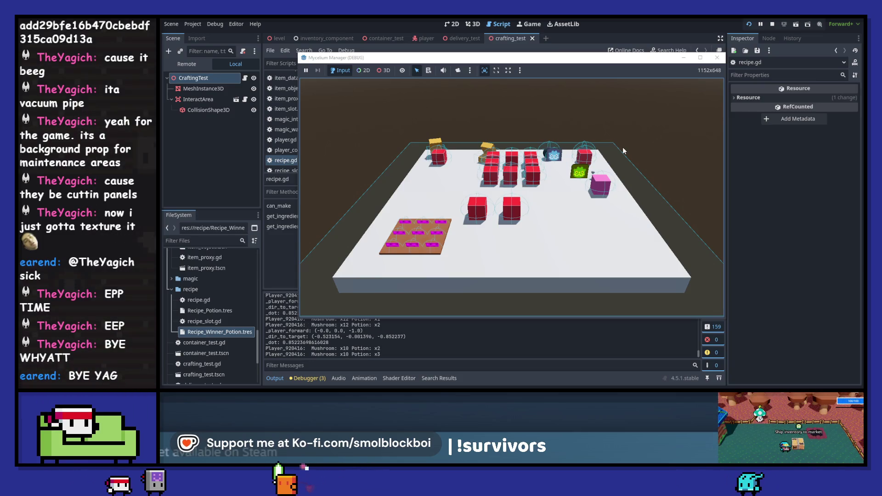
pyautogui.press('d')
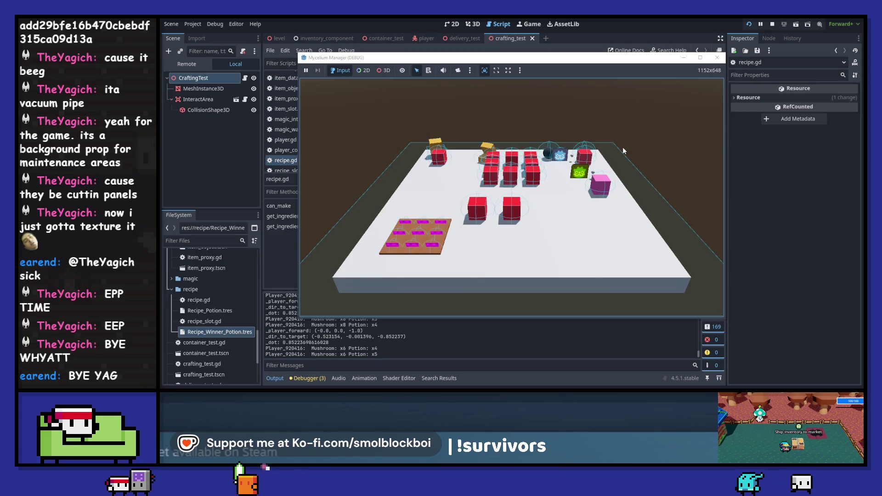
pyautogui.press('e')
pyautogui.press('d')
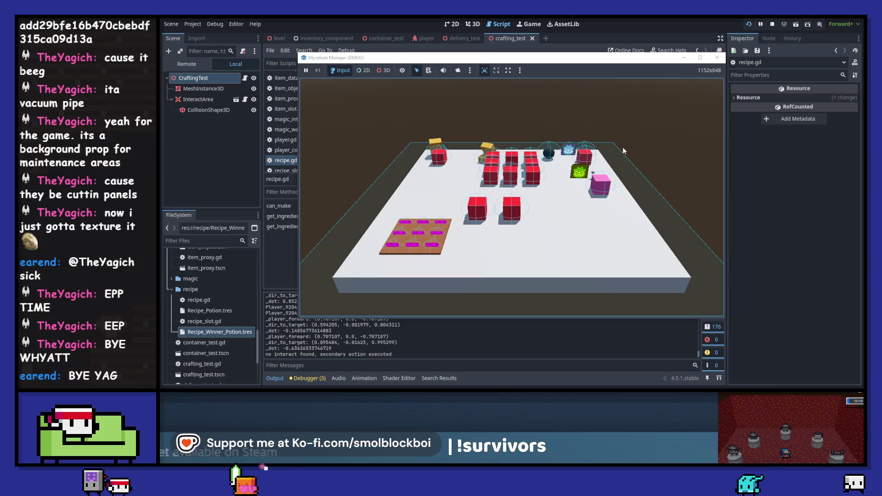
pyautogui.press('e')
pyautogui.press('e')
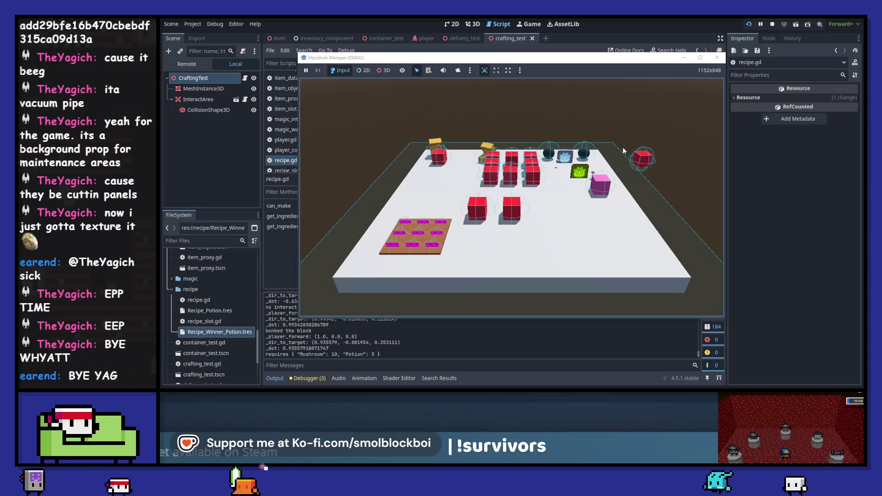
# Harvest more mushrooms, craft Potion x1 at the winner station, and stop the game.
pyautogui.press('s')
pyautogui.press('a')
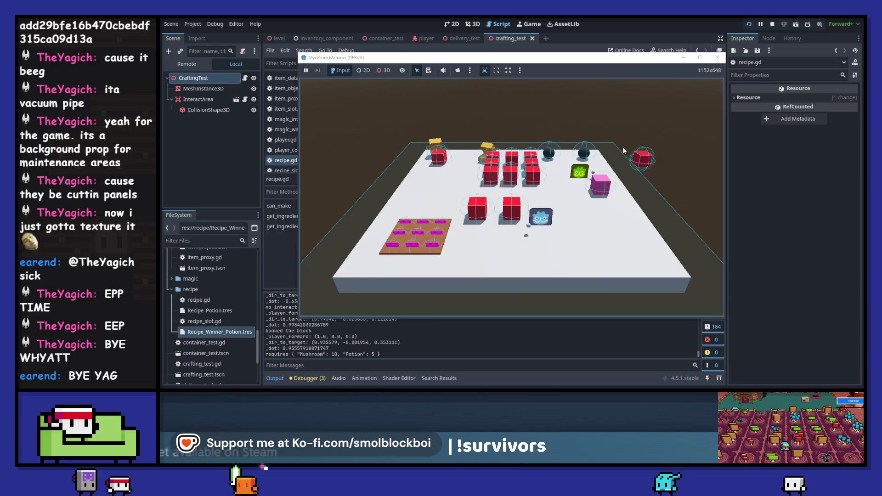
pyautogui.press('a')
pyautogui.press('e')
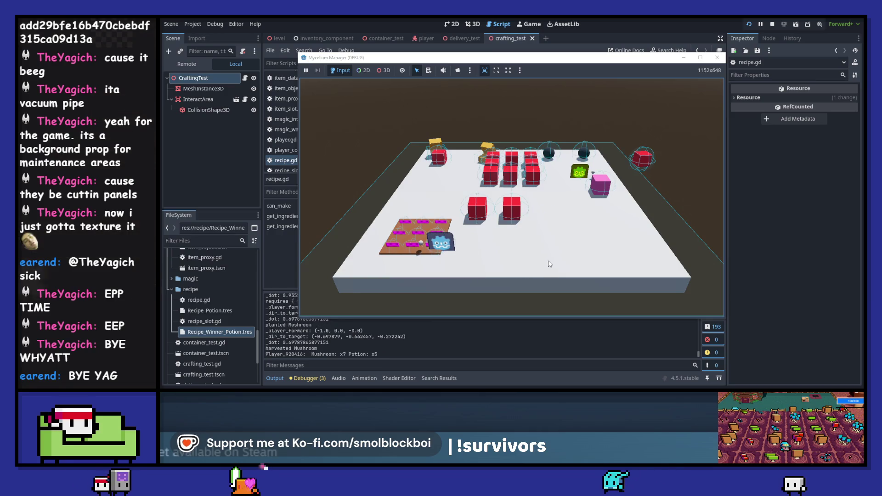
pyautogui.press('e')
pyautogui.press('e')
pyautogui.press('e')
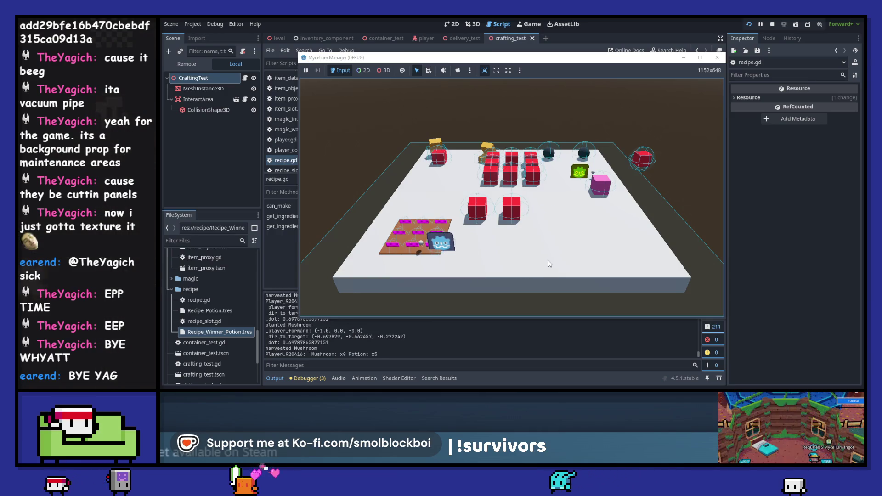
pyautogui.press('d')
pyautogui.press('w')
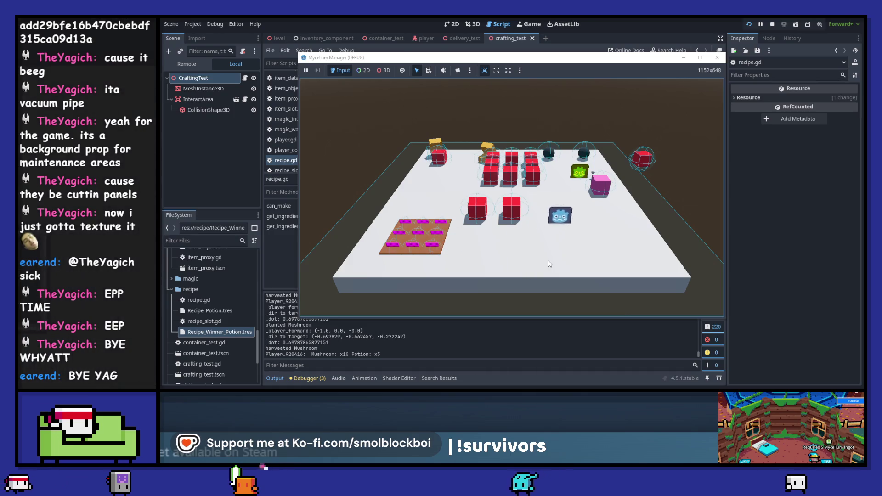
pyautogui.press('w')
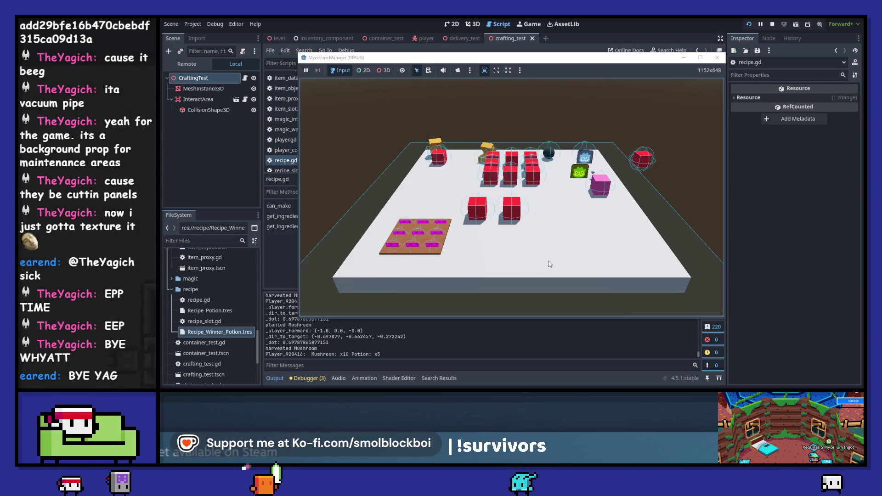
pyautogui.press('e')
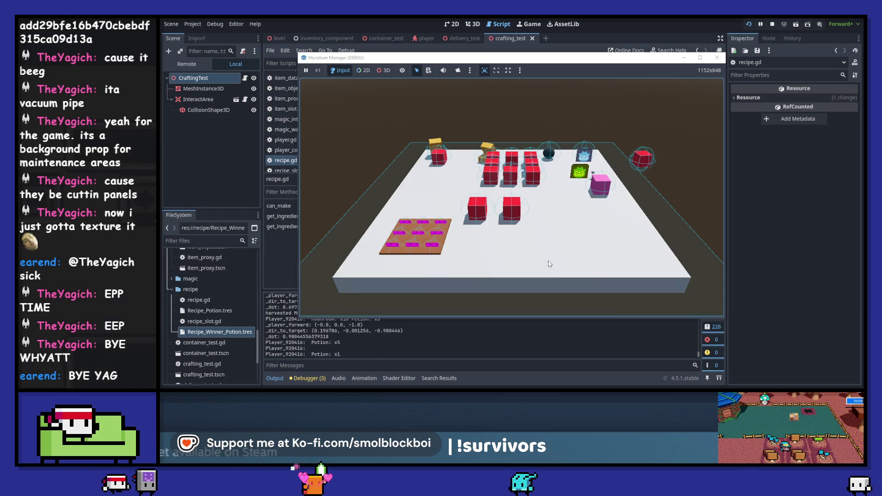
pyautogui.press('F8')
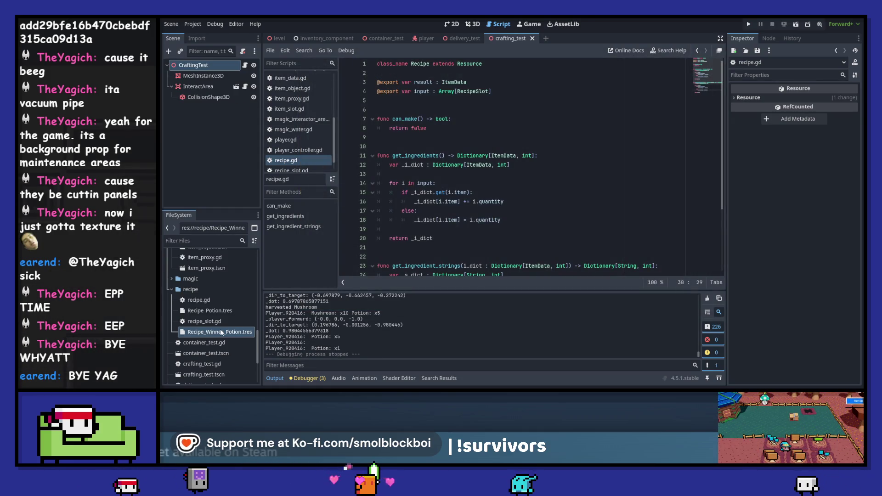
# Delete the CraftingTest2 node from the level scene.
pyautogui.click(221, 331)
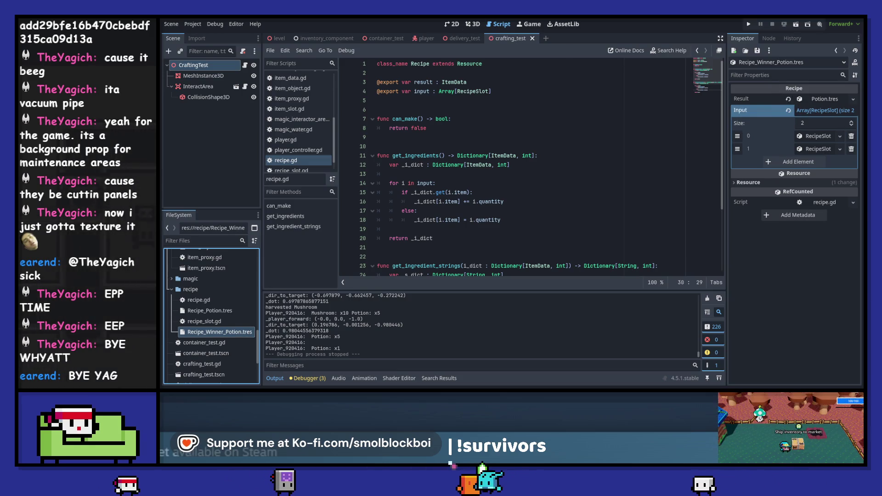
pyautogui.click(474, 26)
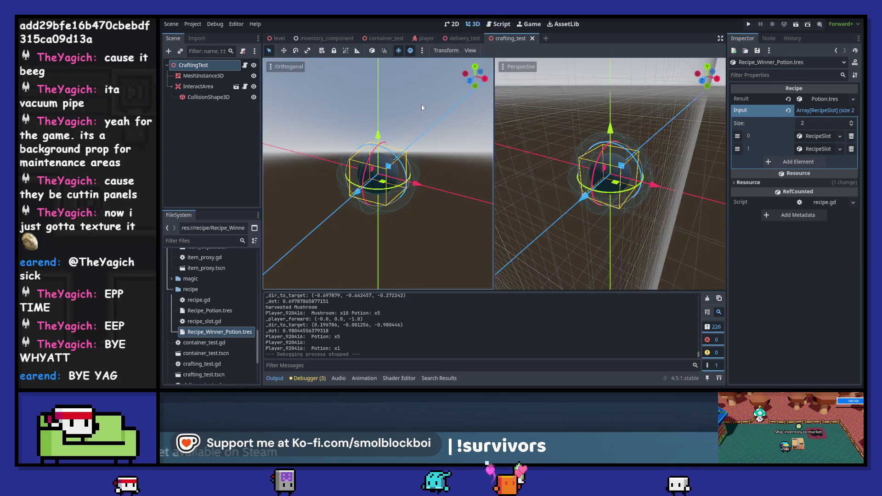
pyautogui.click(280, 38)
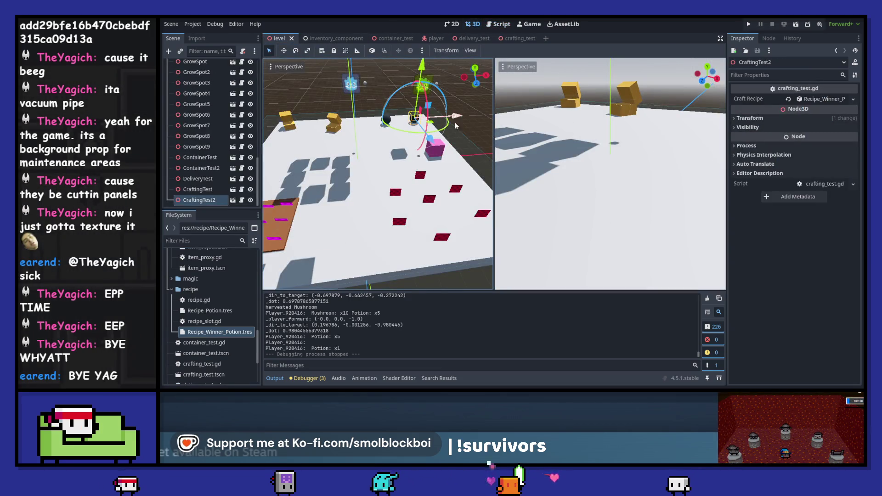
pyautogui.click(193, 200)
pyautogui.press('Delete')
pyautogui.press('Return')
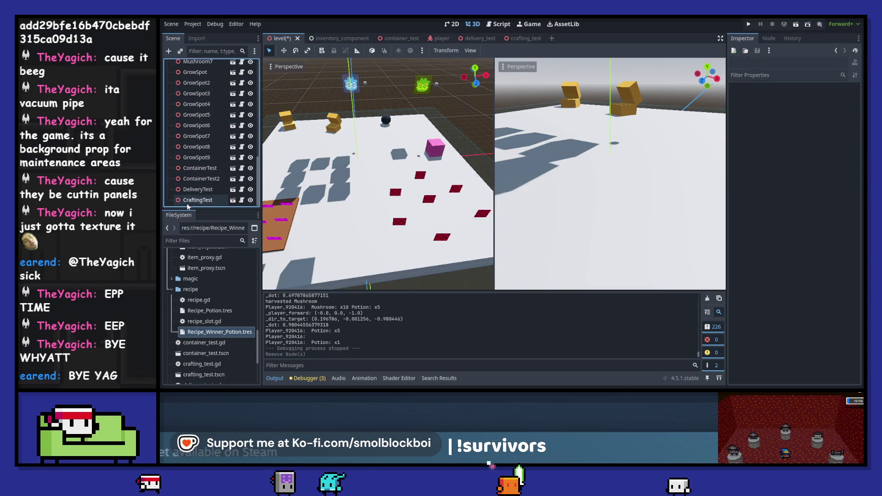
# Delete the Recipe_Winner_Potion.tres test recipe from the FileSystem.
pyautogui.click(196, 331)
pyautogui.press('Delete')
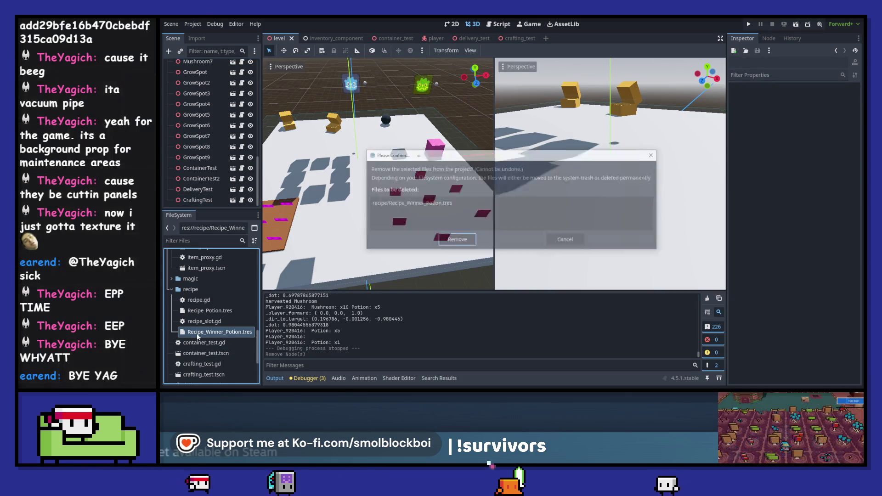
pyautogui.press('Return')
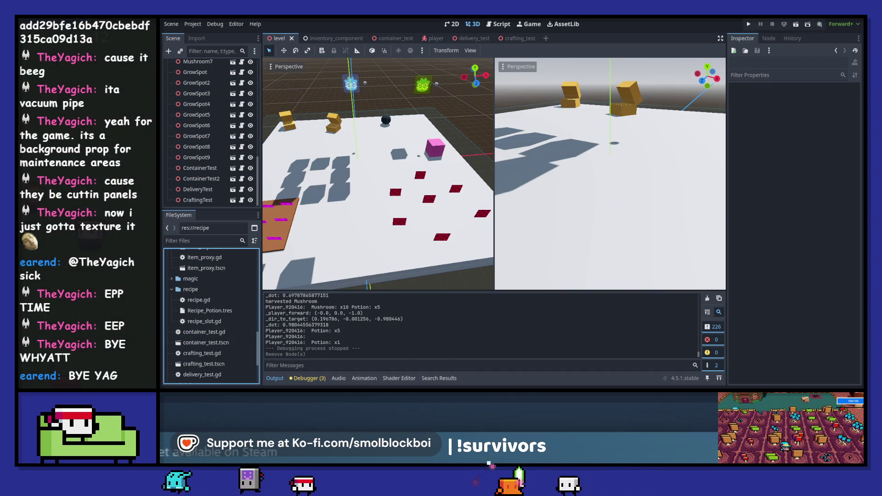
pyautogui.hotkey('alt', 'Tab')
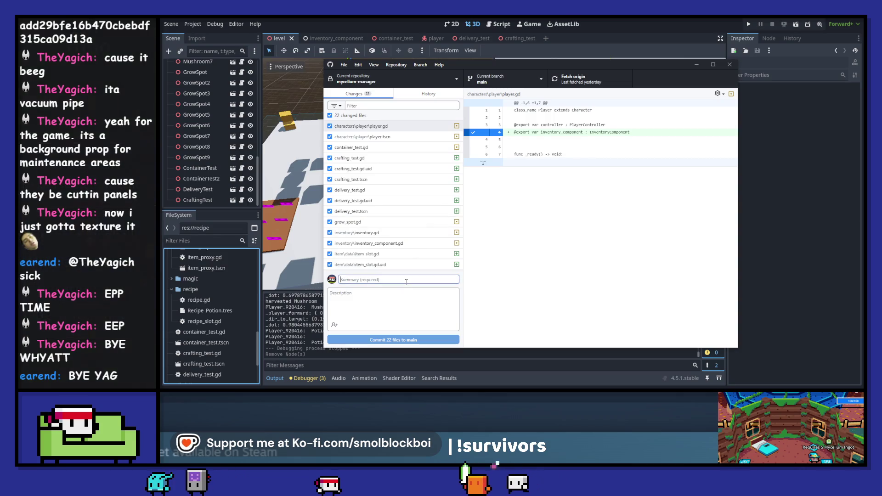
# Commit the 22 files as 'Inventory work', push to origin main, and close GitHub Desktop.
pyautogui.write('Inv')
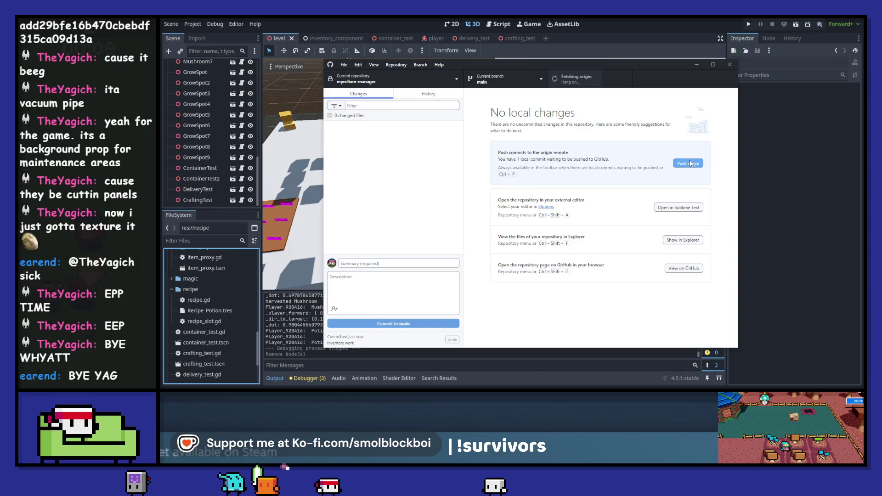
pyautogui.click(690, 163)
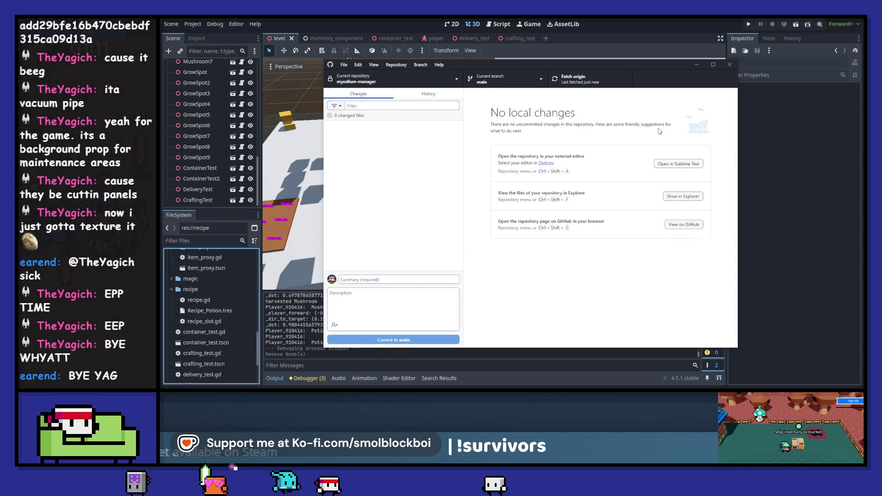
pyautogui.click(645, 19)
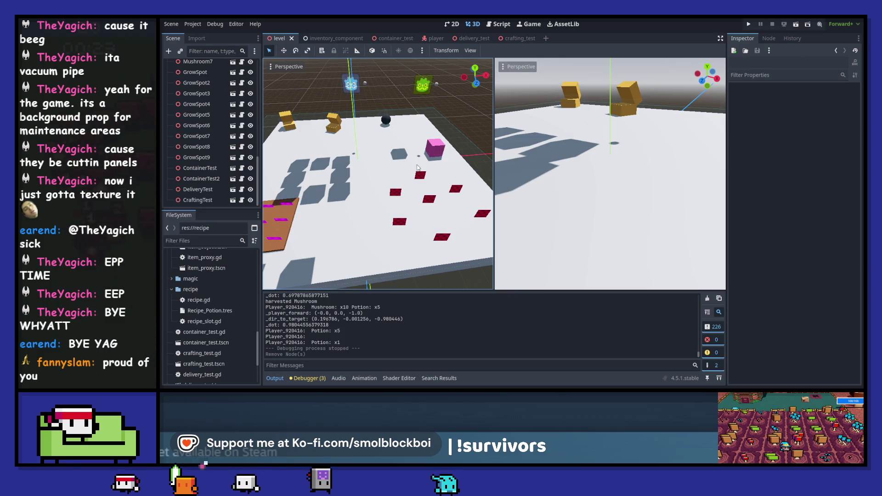
pyautogui.moveTo(427, 187); pyautogui.dragTo(393, 193)
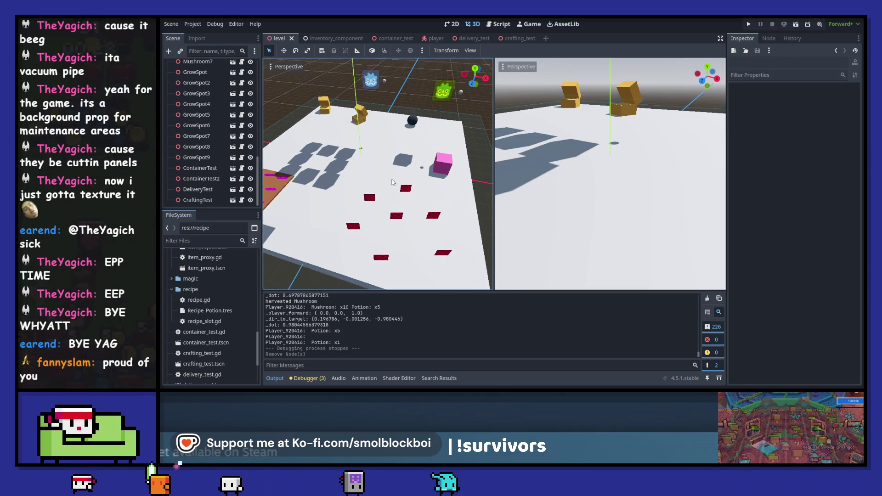